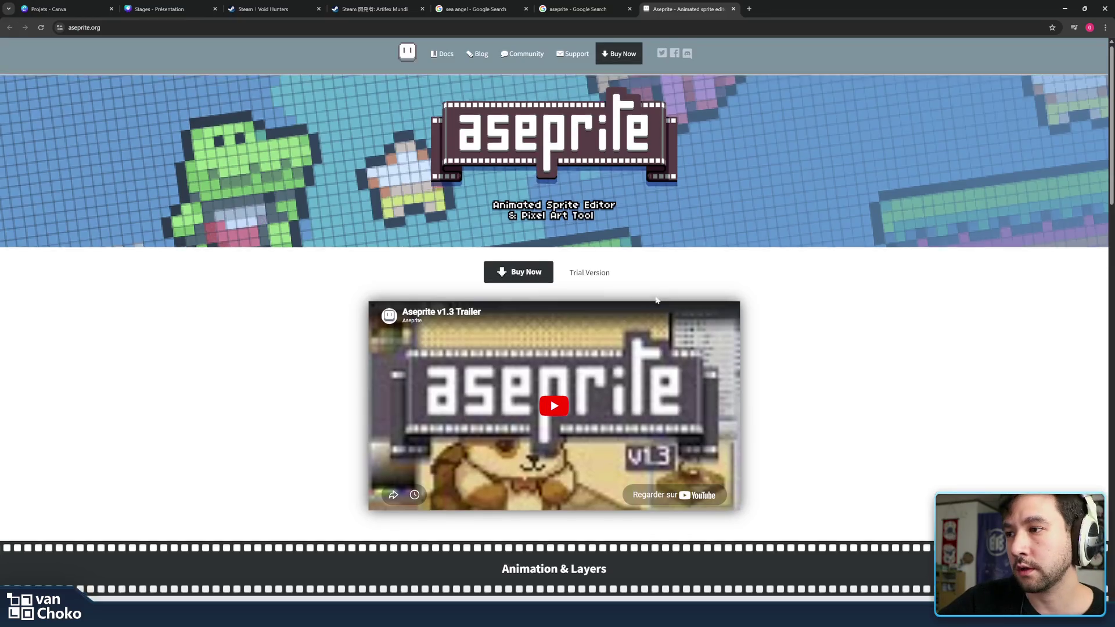
Preview the Aseprite purchase page in a new tab, then close that tab
scroll(589, 274, up, 5)
middle_click(530, 276)
click(765, 4)
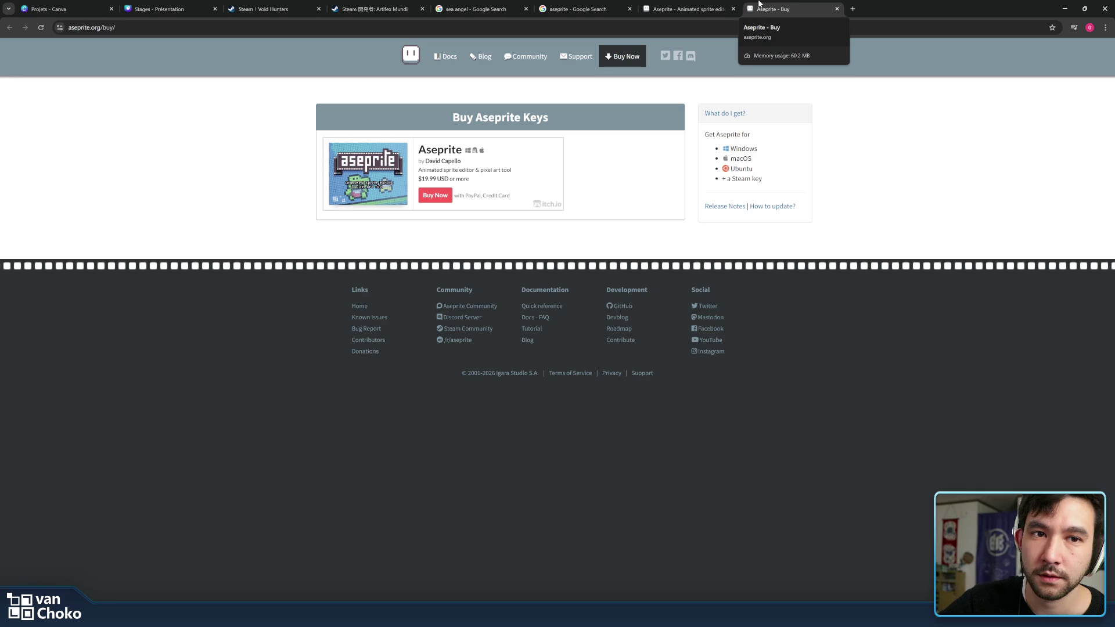
middle_click(785, 4)
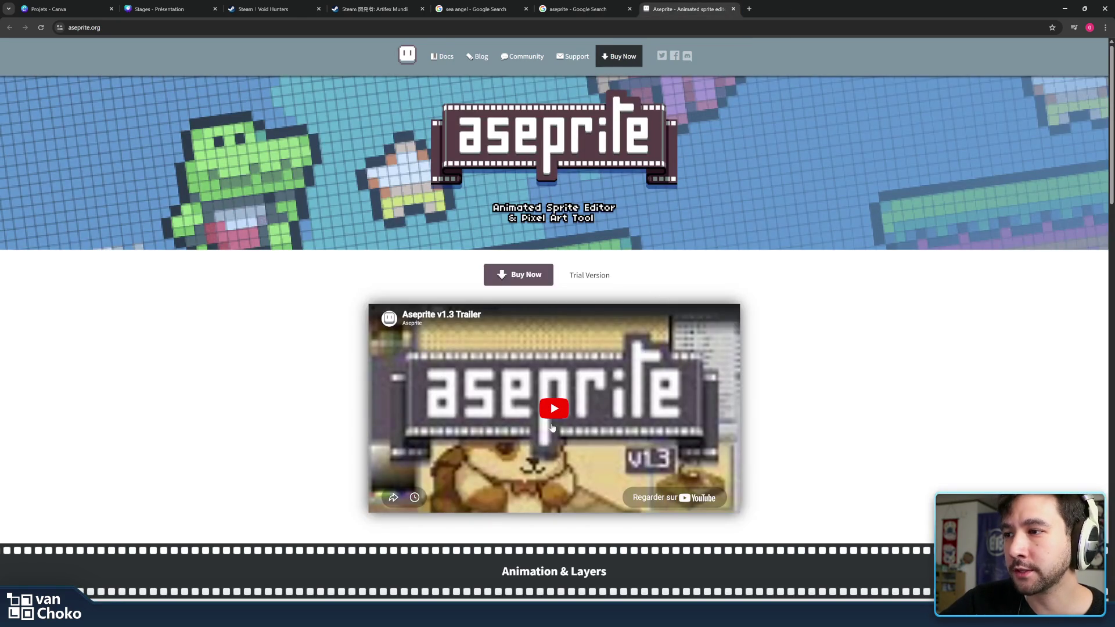
Play the Aseprite v1.3 trailer, skipping ahead to pause on its pixel level scene around 1:16
click(554, 409)
scroll(849, 423, down, 2)
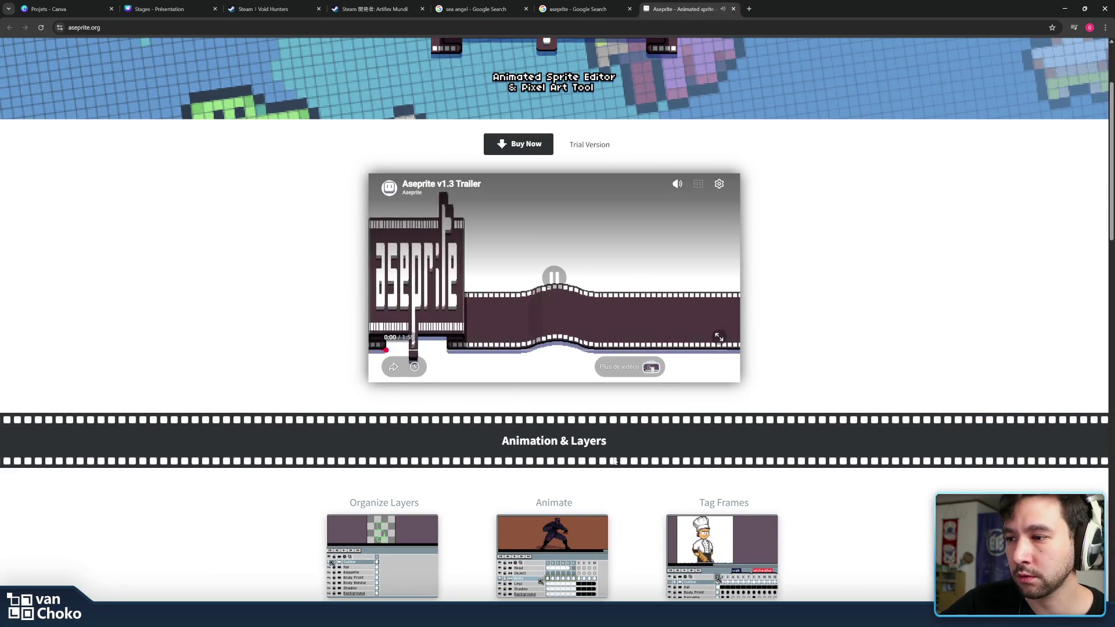
scroll(442, 421, down, 2)
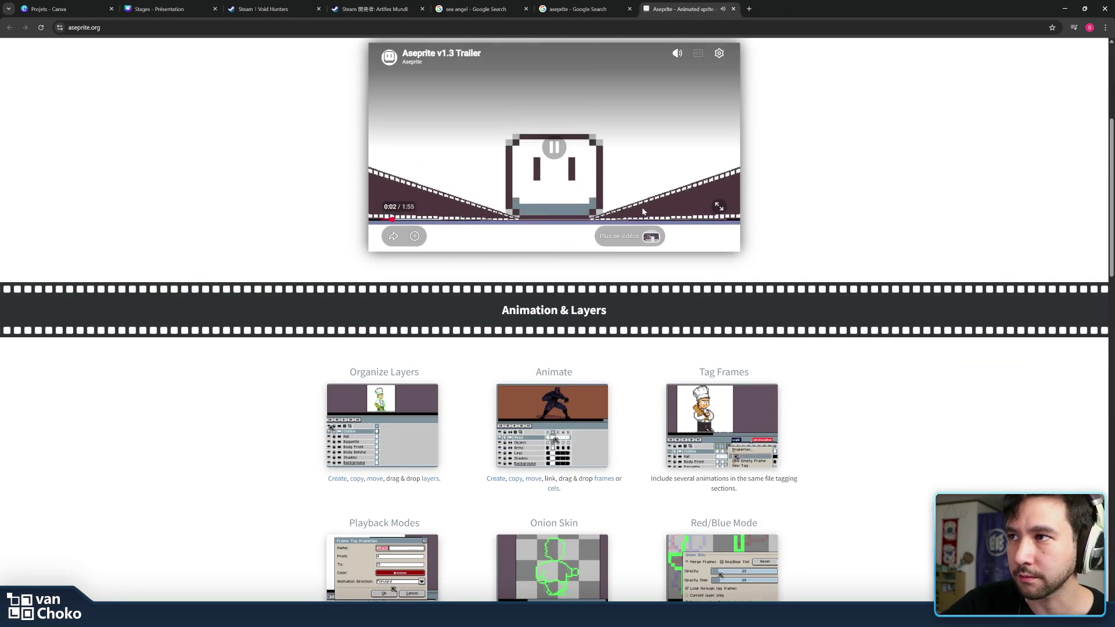
scroll(429, 309, up, 1)
click(430, 307)
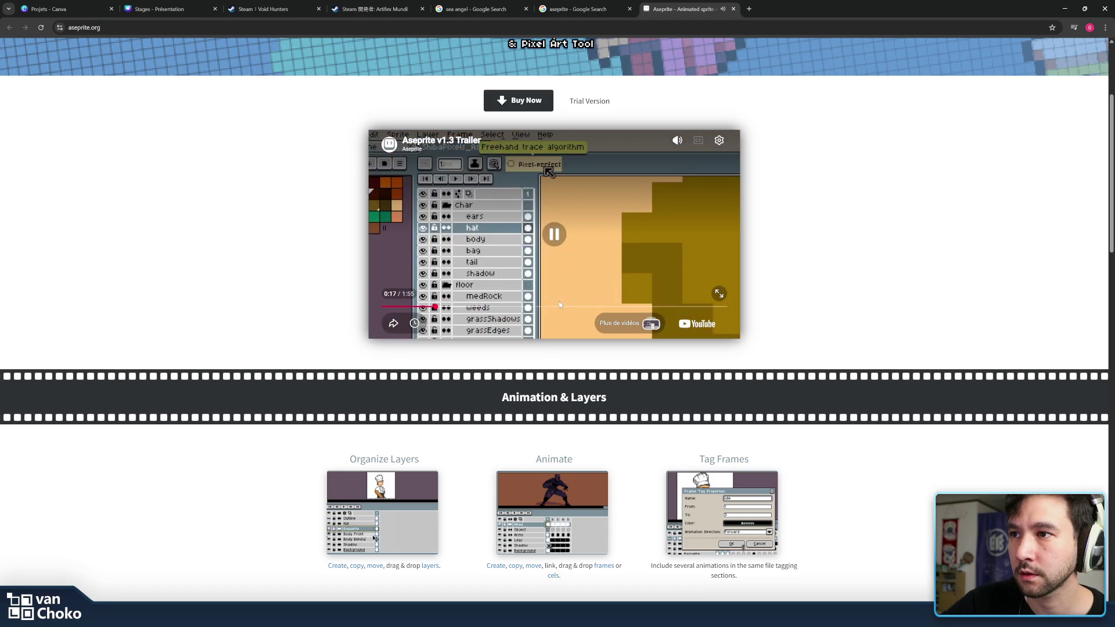
click(554, 306)
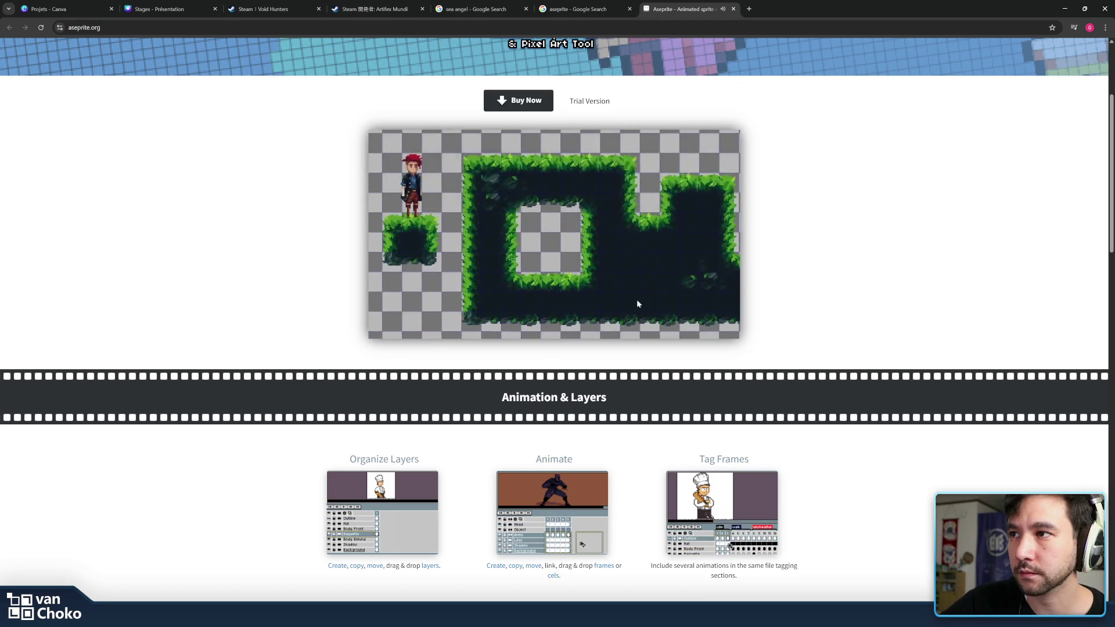
click(635, 306)
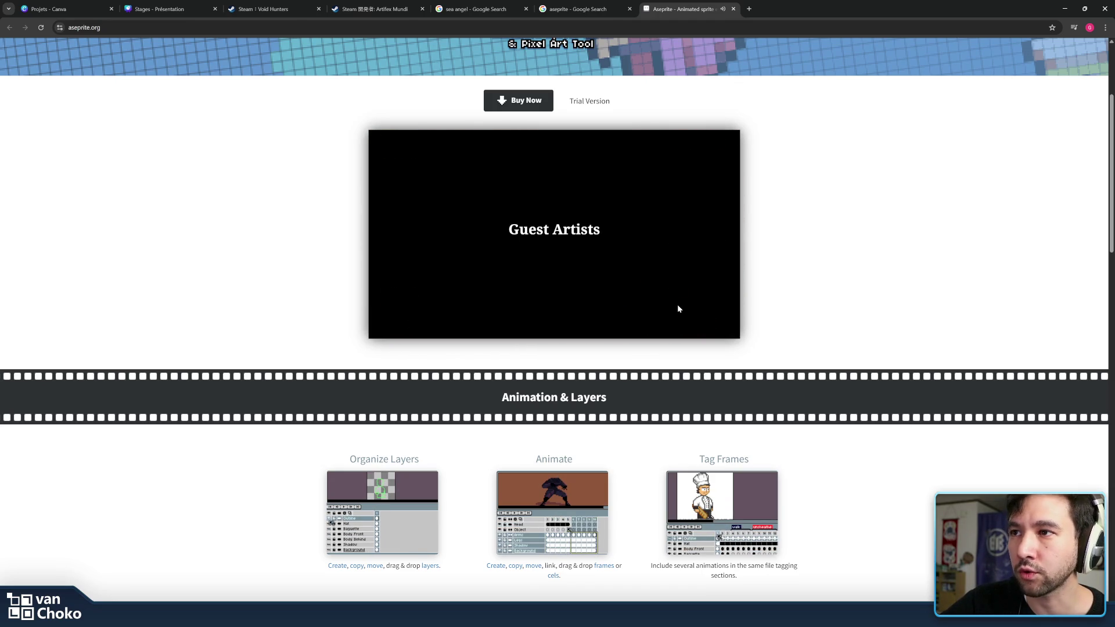
click(608, 250)
click(617, 306)
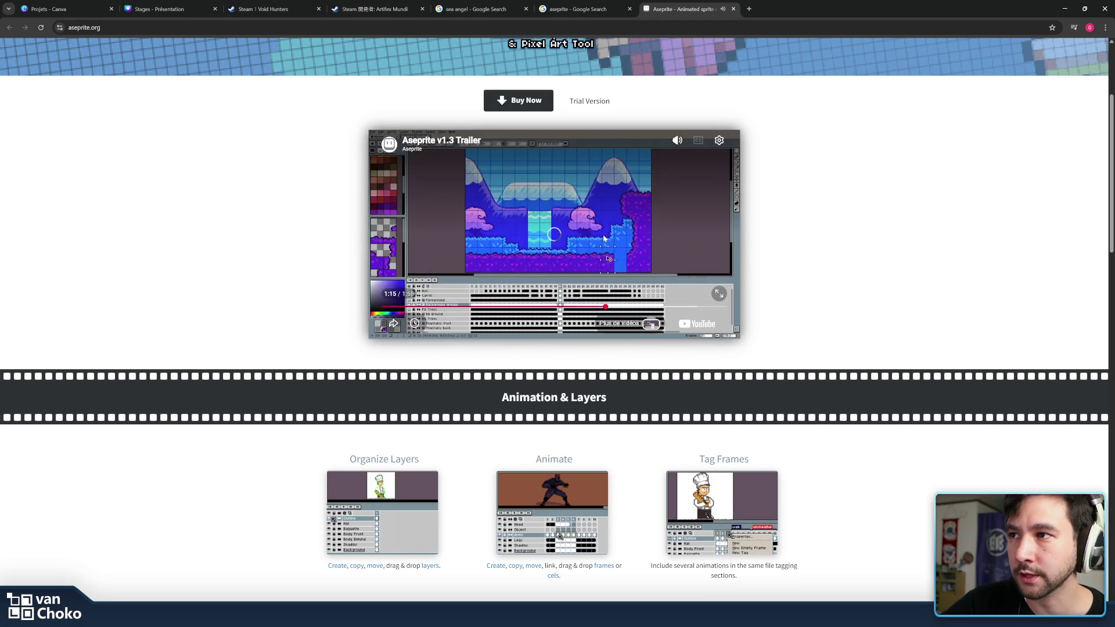
click(556, 238)
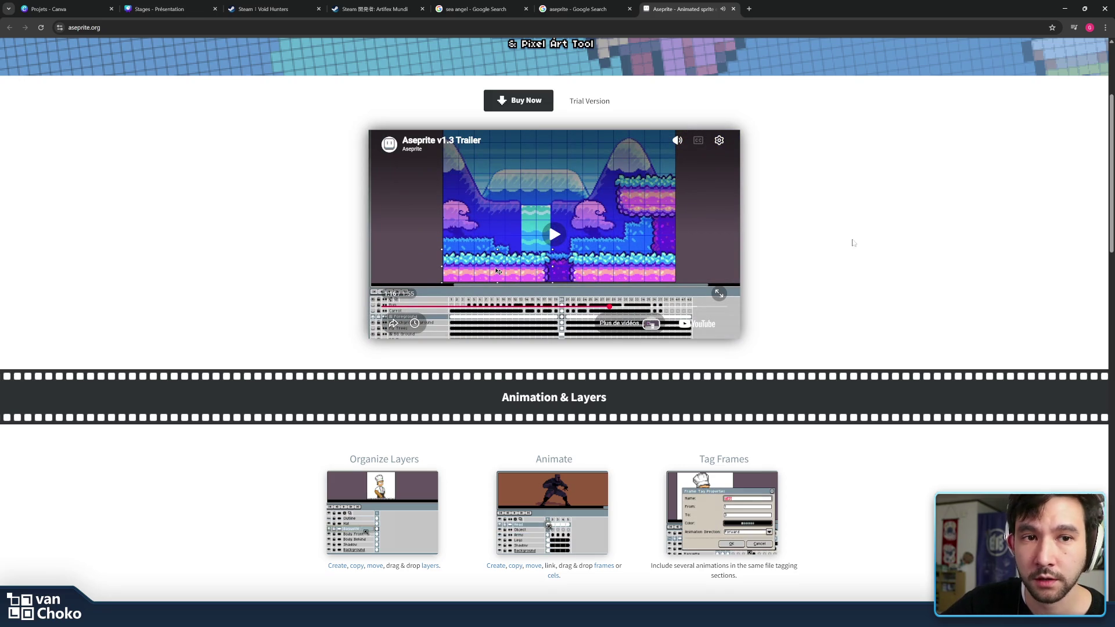
scroll(732, 266, down, 3)
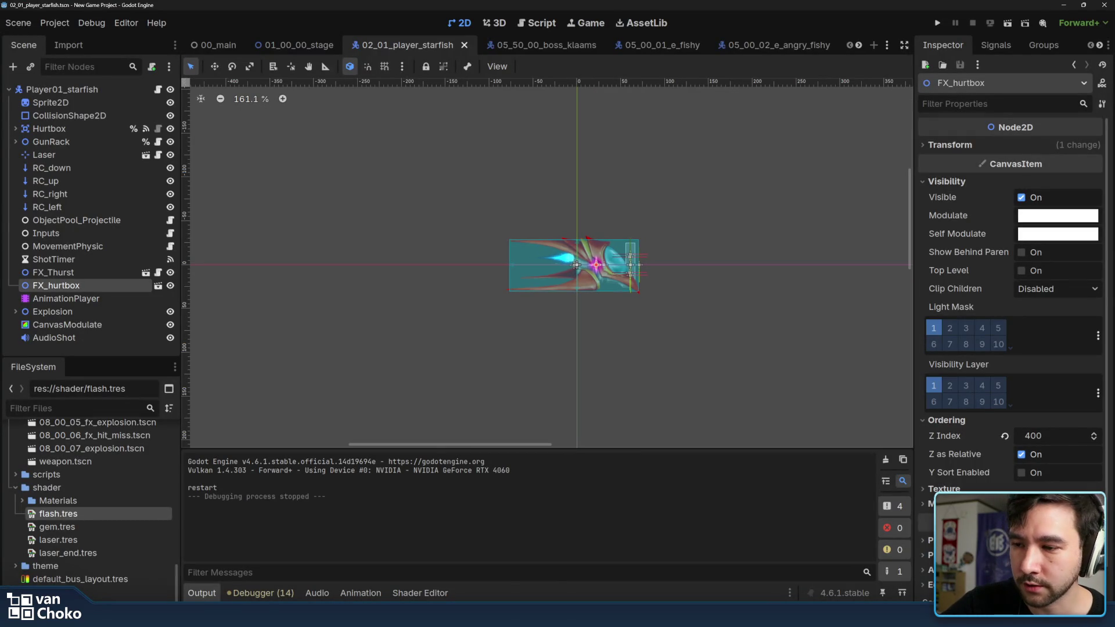
Google 'libresprite' in a new tab and open the LibreSprite homepage result in its own tab
mouse_move(624, 594)
click(646, 567)
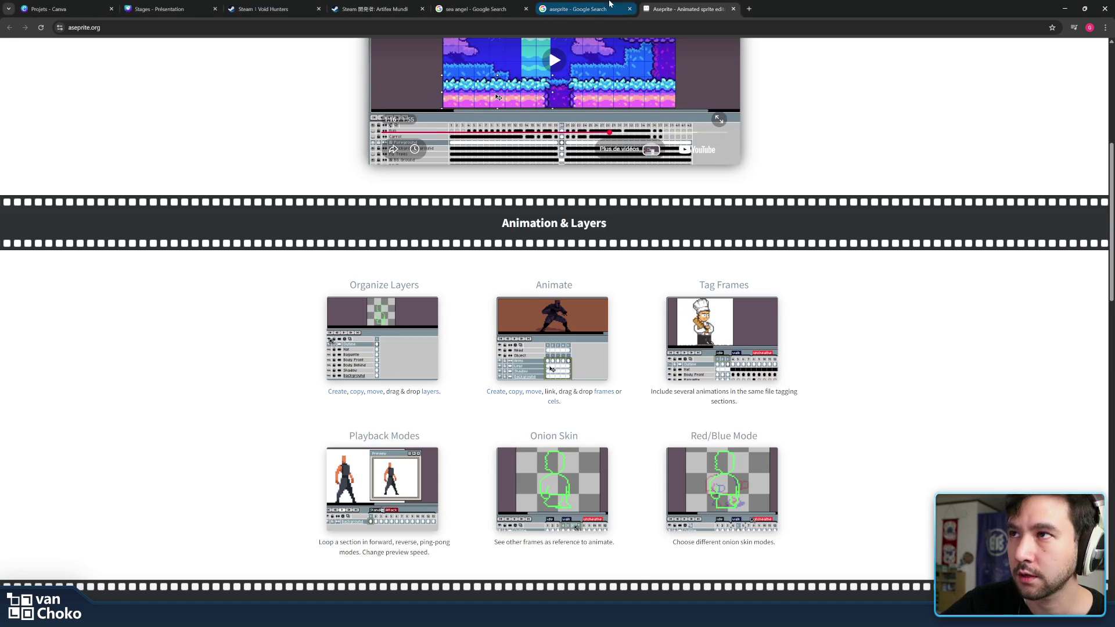
click(753, 7)
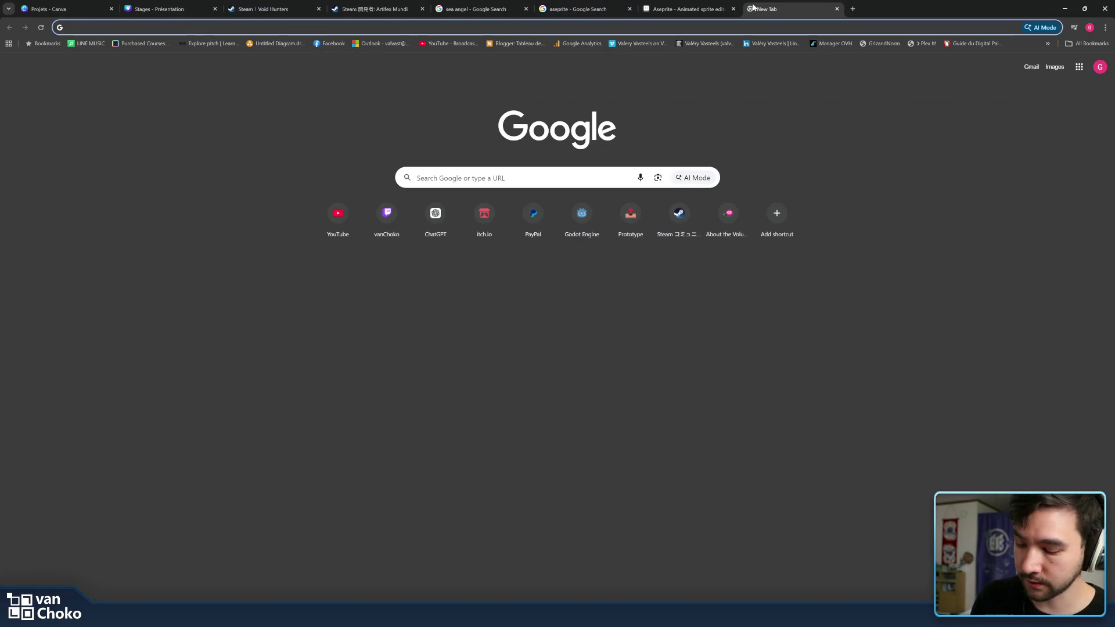
text(libre)
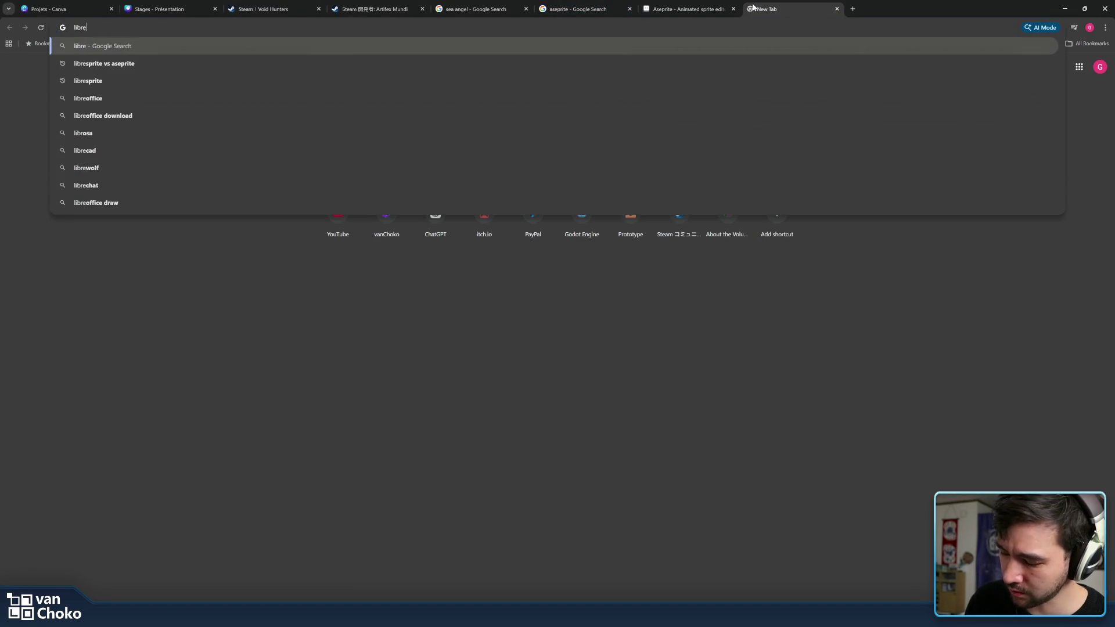
text(r)
key(BackSpace)
key(Down)
key(Down)
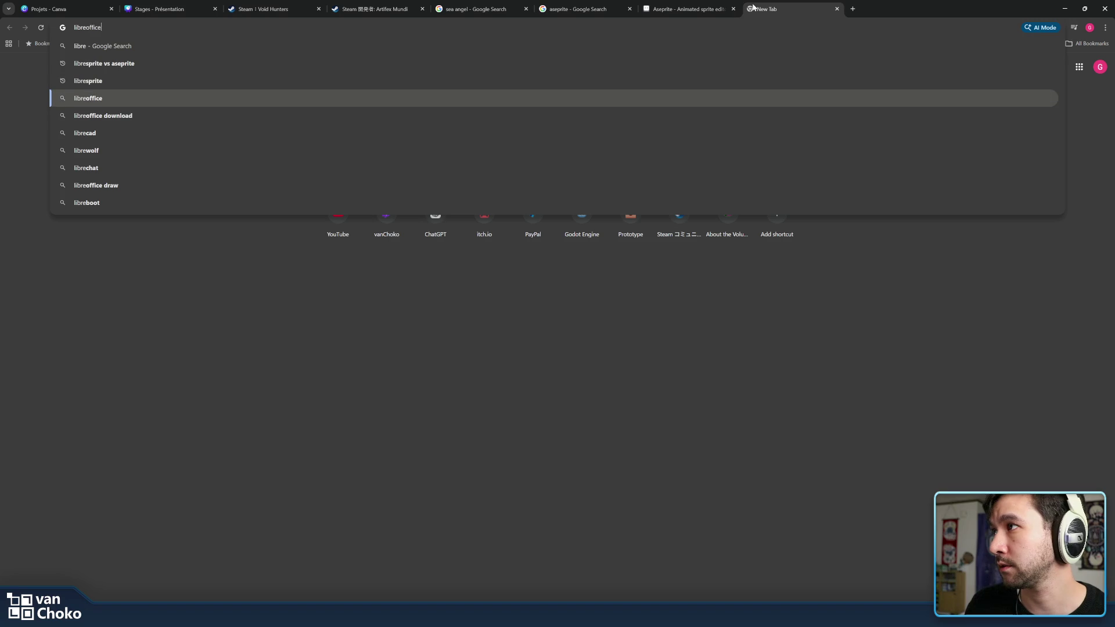
key(Return)
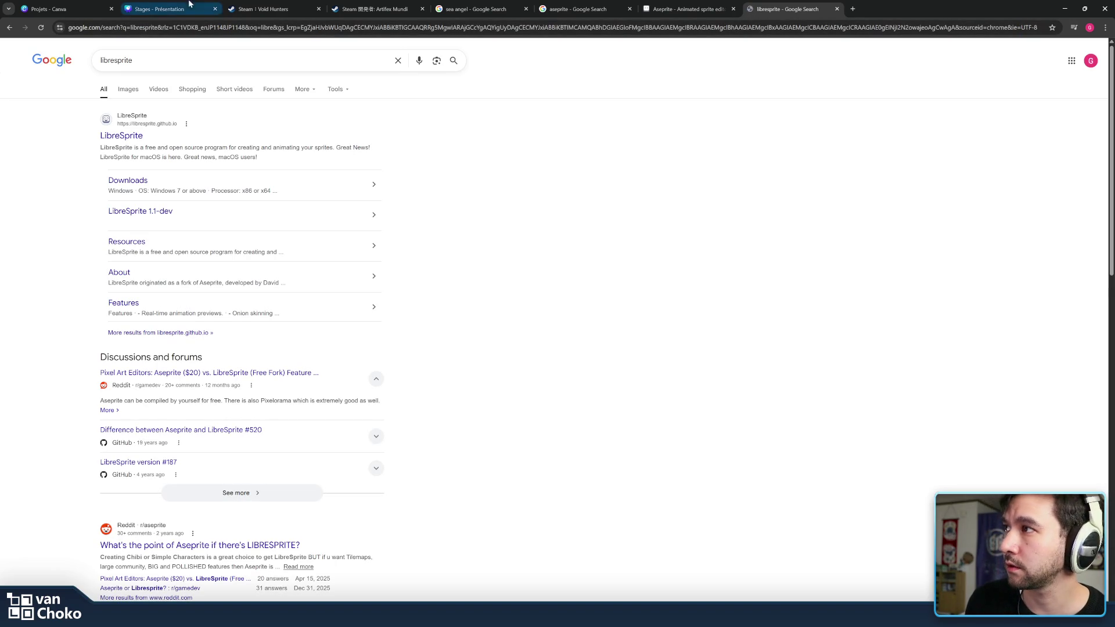
middle_click(122, 136)
click(877, 9)
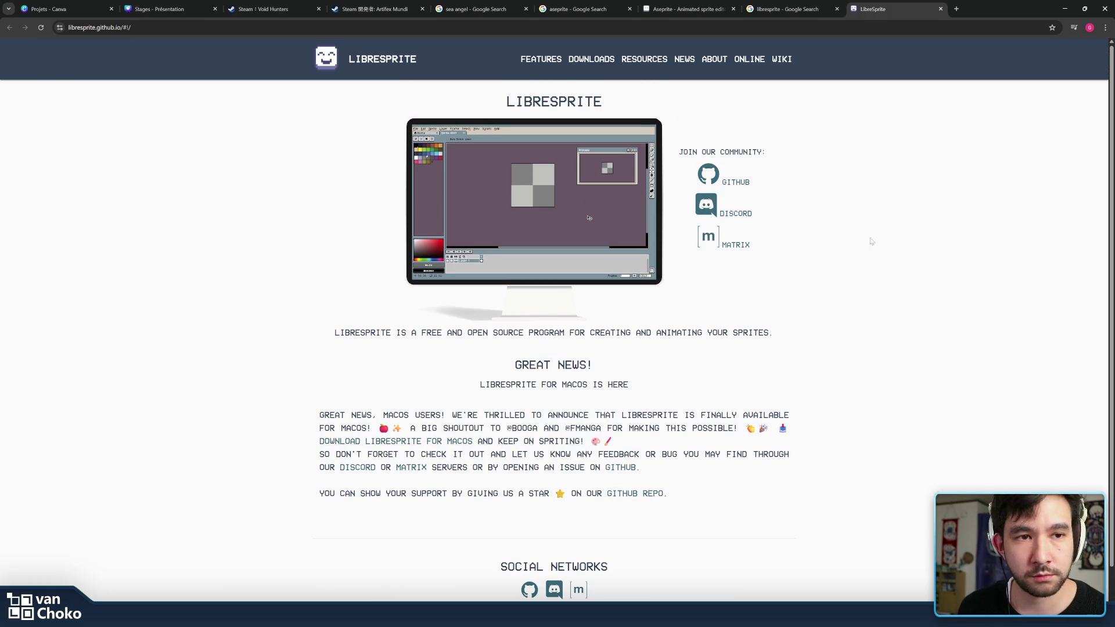
Select the LIBRESPRITE heading text on the LibreSprite page, then clear the selection
mouse_move(849, 206)
mouse_down()
mouse_move(778, 64)
mouse_move(793, 319)
mouse_up()
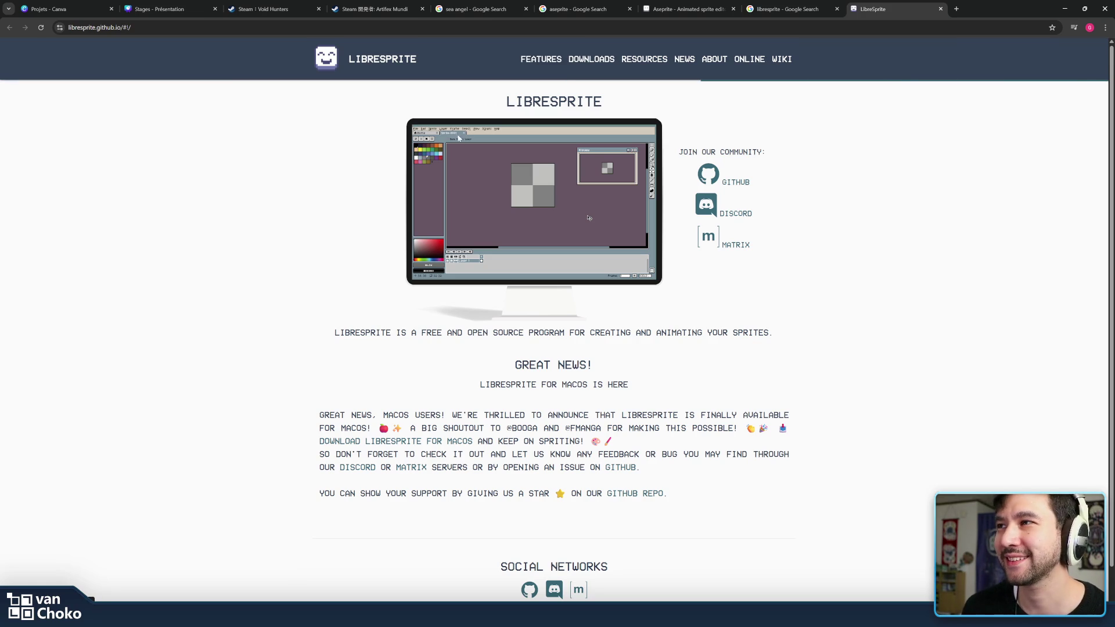
double_click(581, 101)
click(580, 102)
double_click(581, 102)
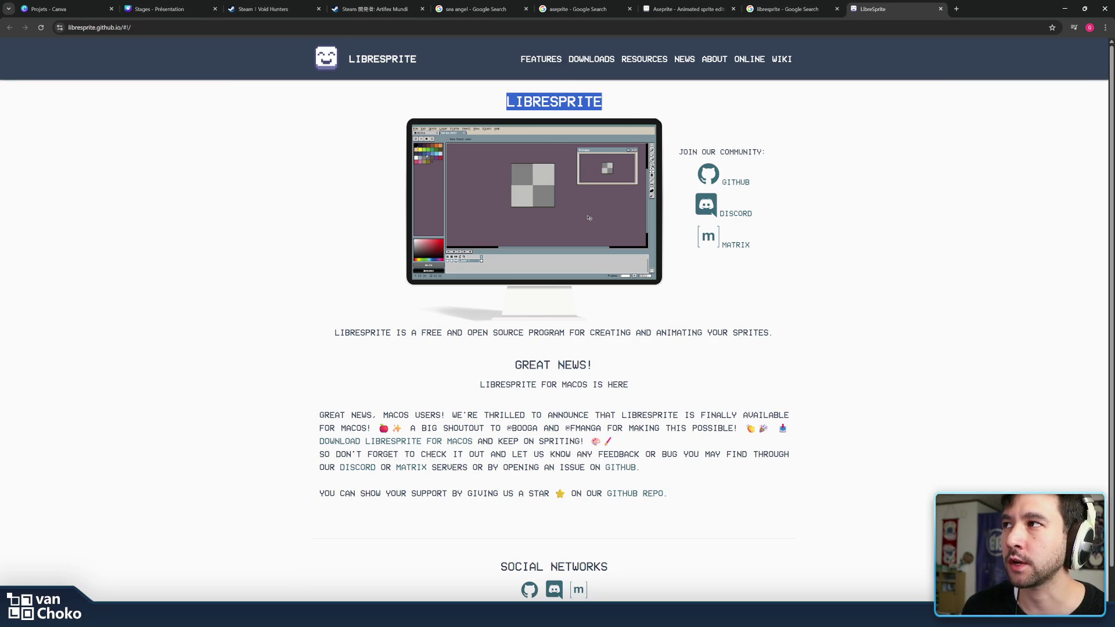
click(677, 106)
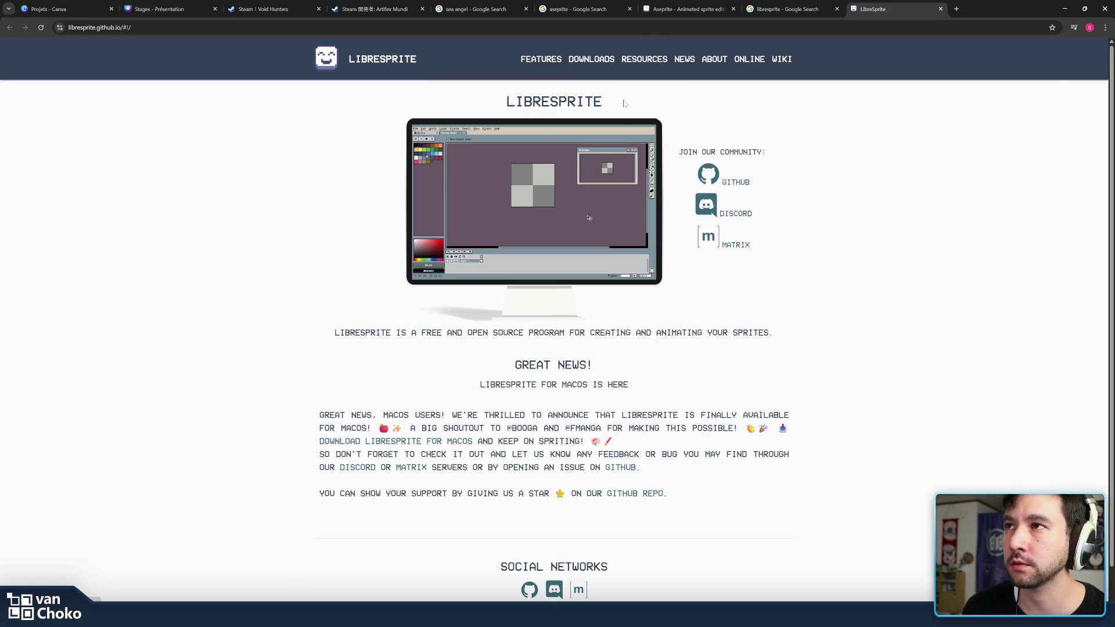
Close the LibreSprite and Google results tabs and scroll aseprite.org back to the top
click(941, 9)
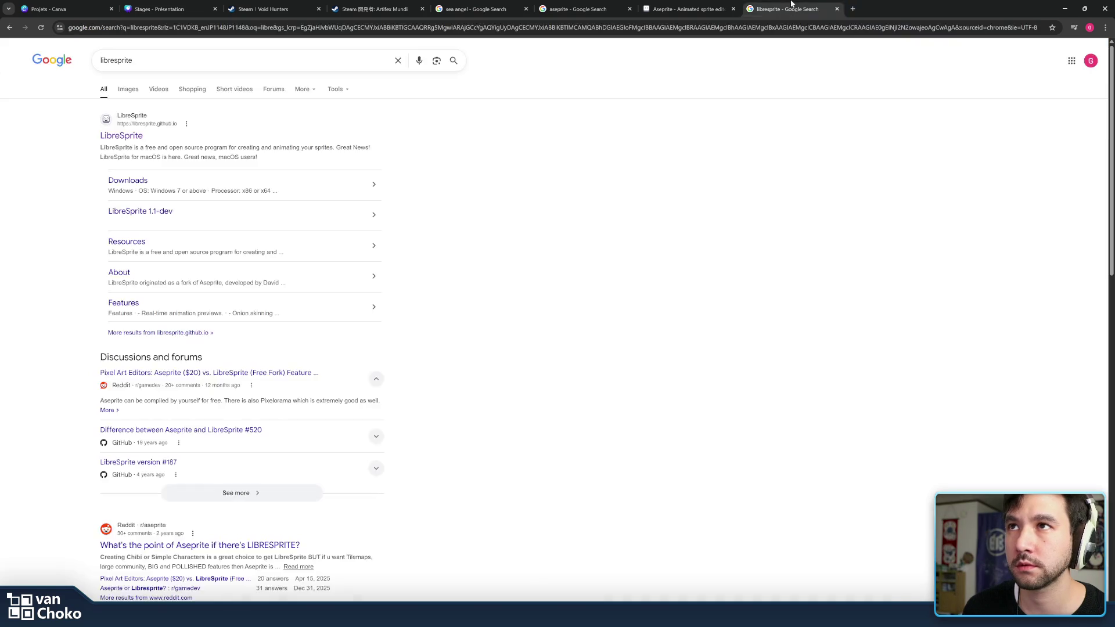
click(837, 9)
scroll(760, 173, up, 5)
scroll(786, 301, up, 1)
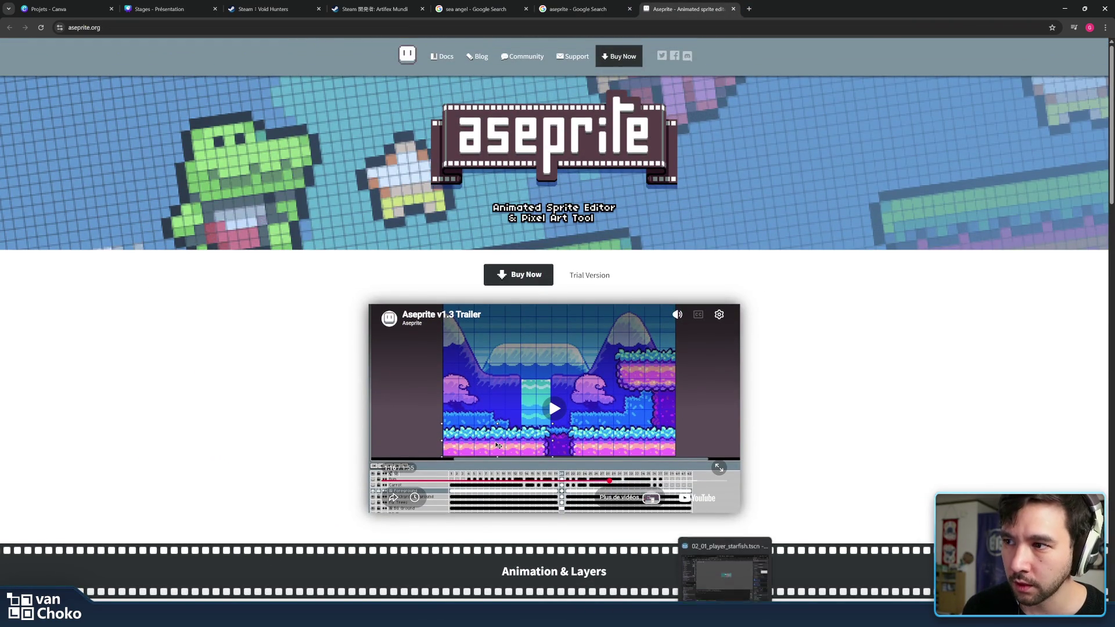
click(725, 572)
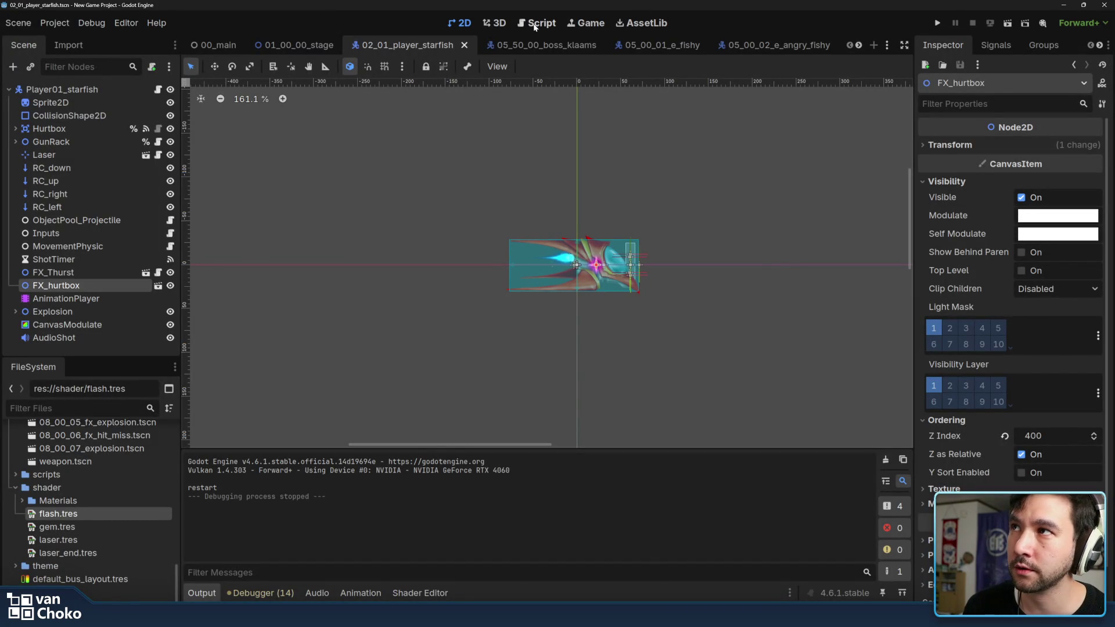
Search Godot's AssetLib for 'aseprite' importer plugins, then go back to the 2D scene and the browser
click(633, 27)
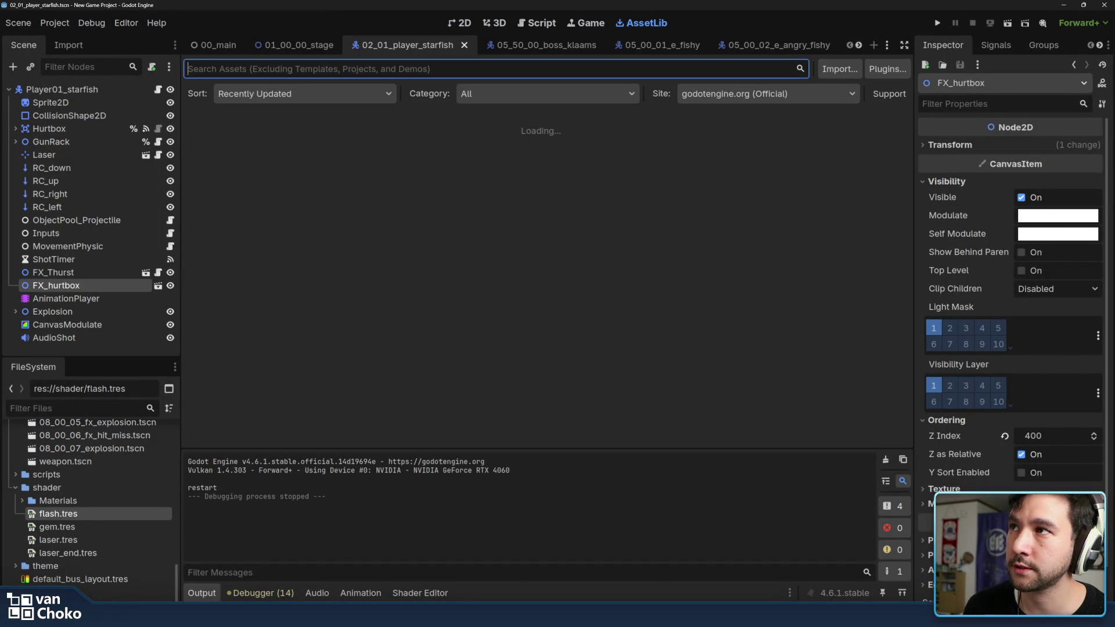
text(asep)
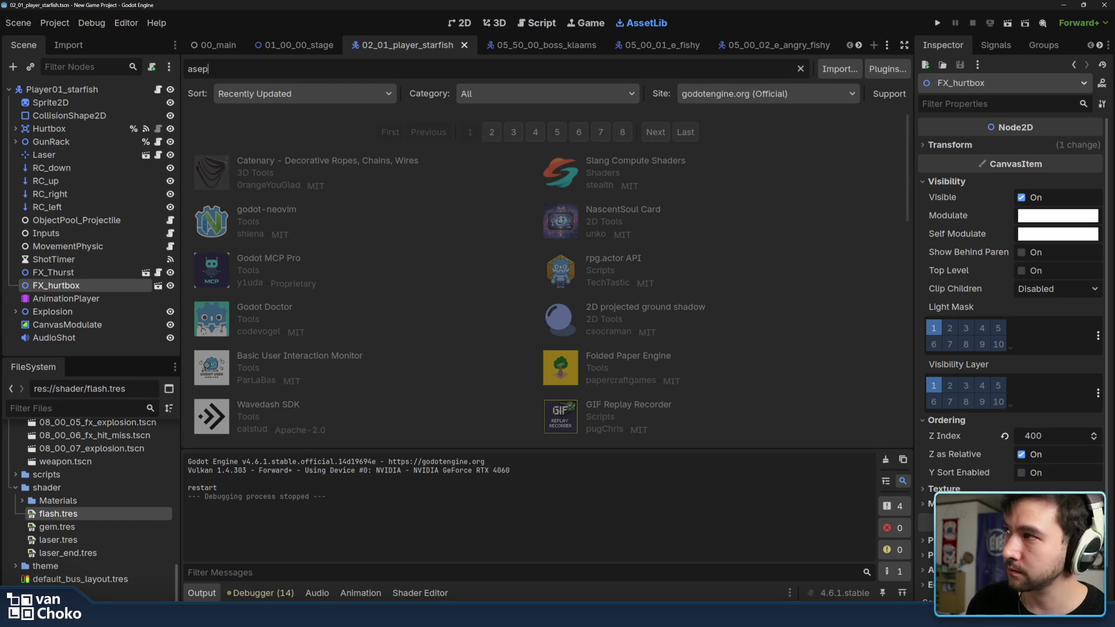
key(BackSpace)
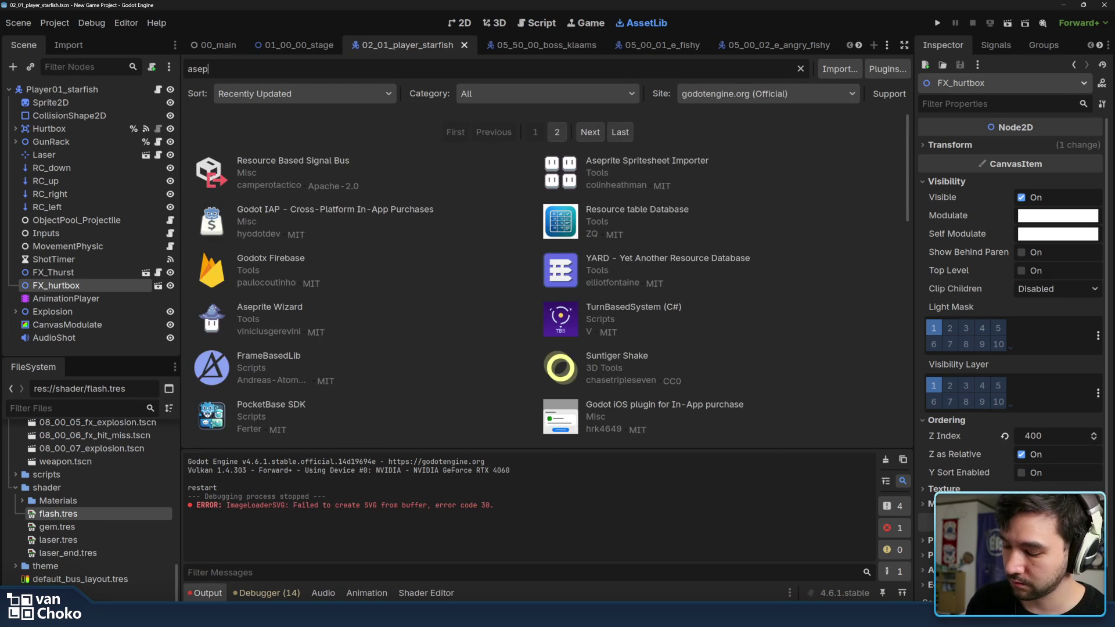
text(prite)
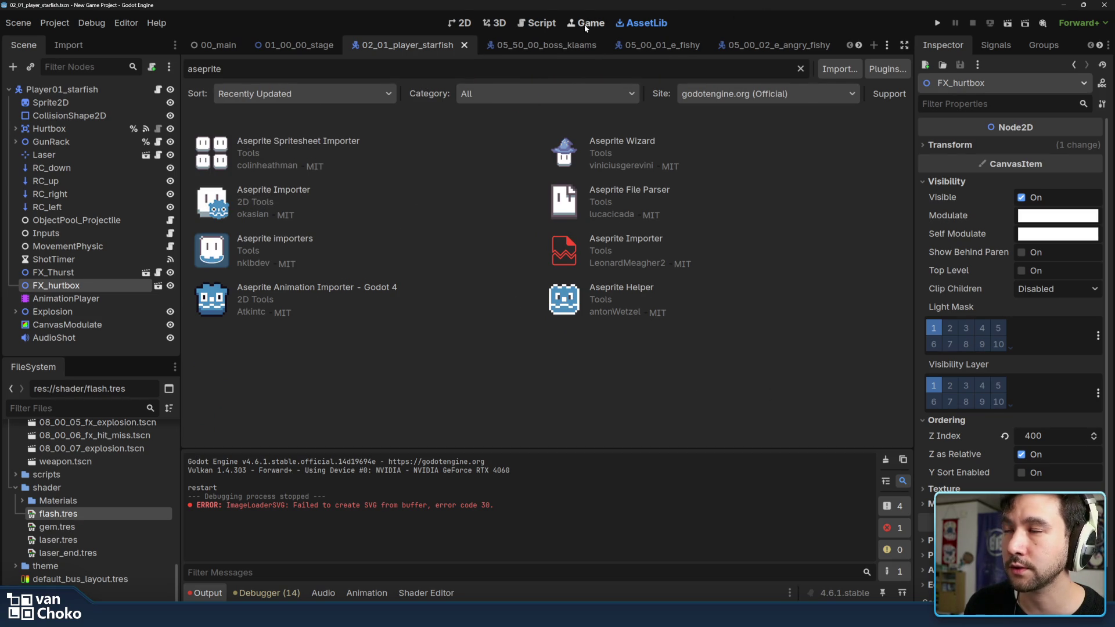
click(462, 24)
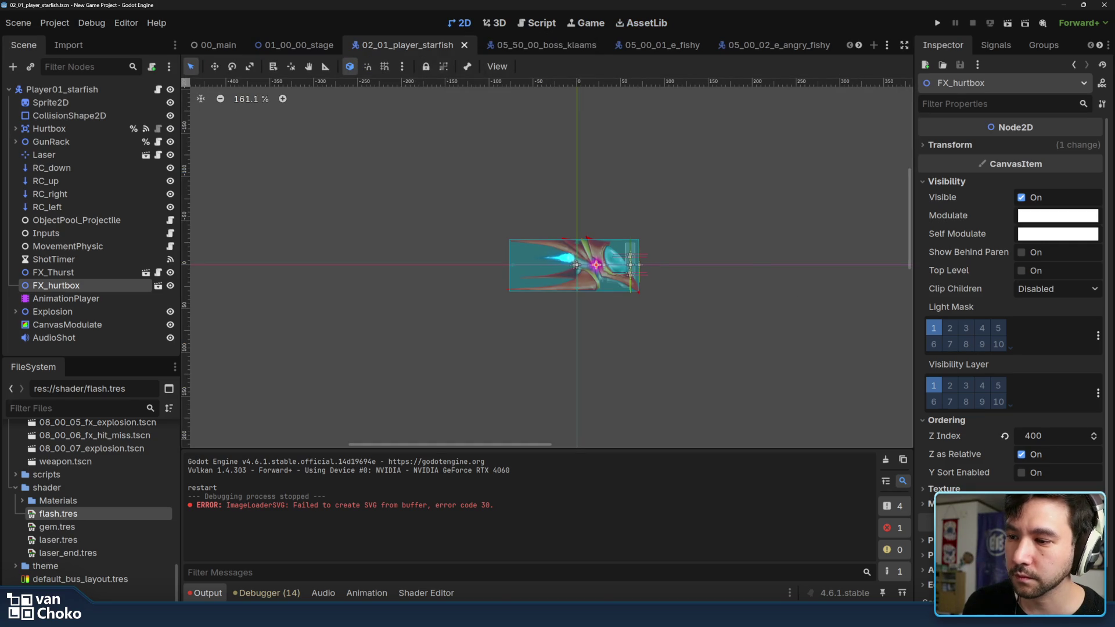
mouse_move(610, 617)
click(657, 572)
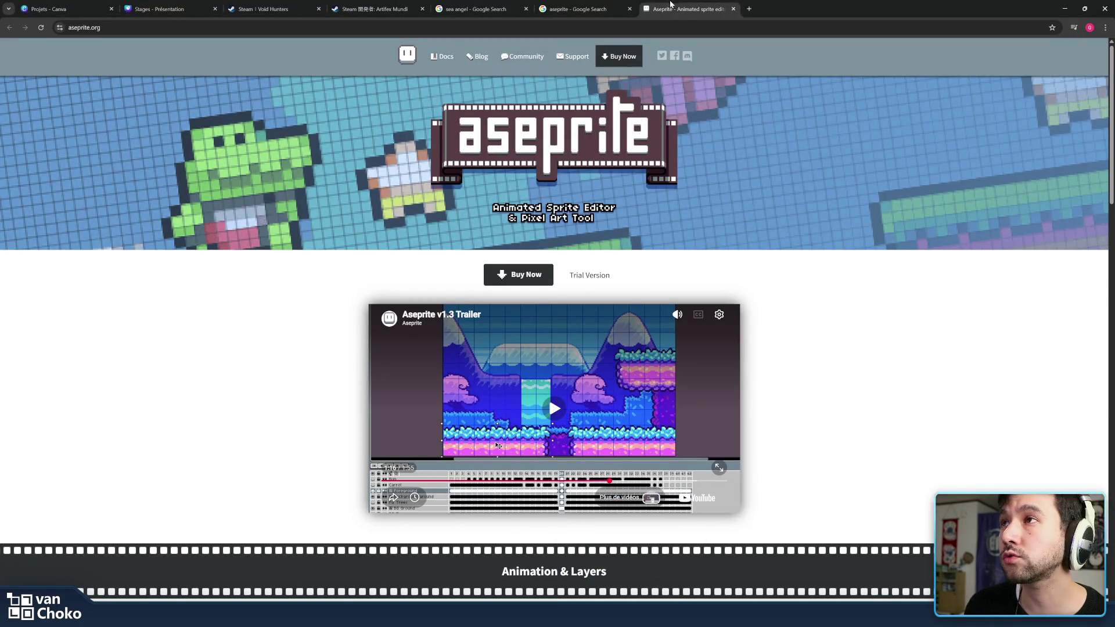
Close the aseprite.org tab and load the itch.io homepage in a new tab
middle_click(677, 4)
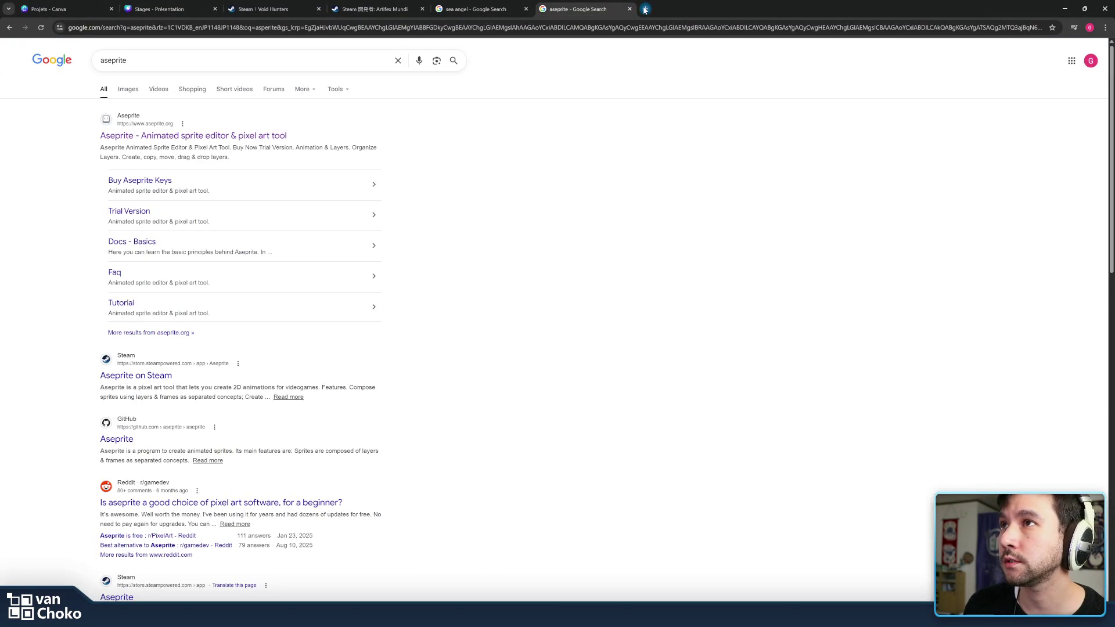
click(645, 10)
text(ich.io)
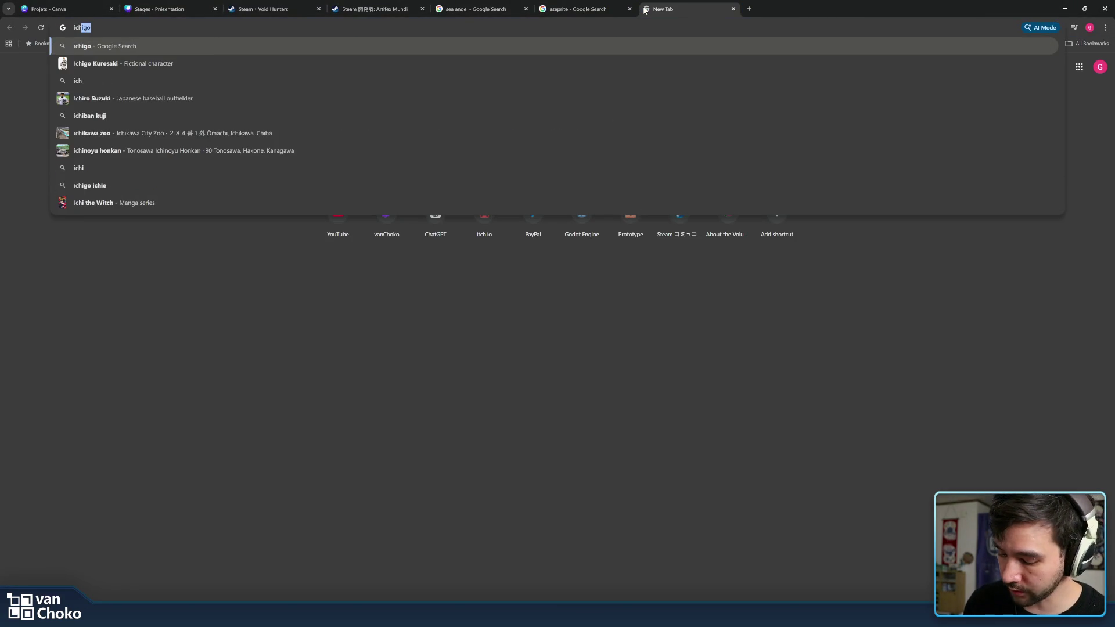
key(Return)
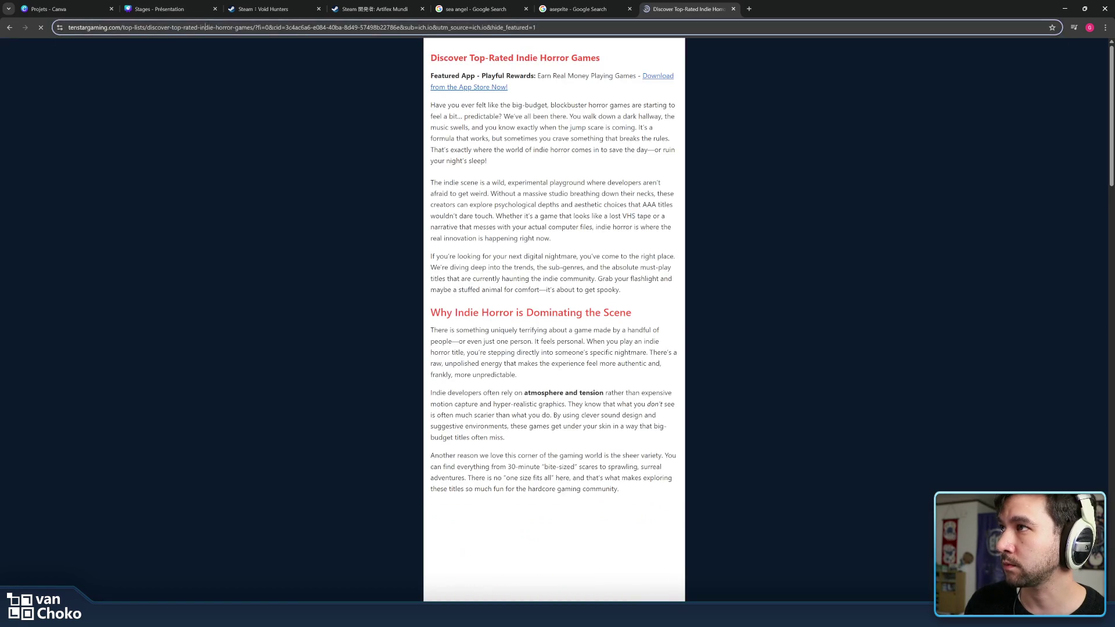
click(205, 27)
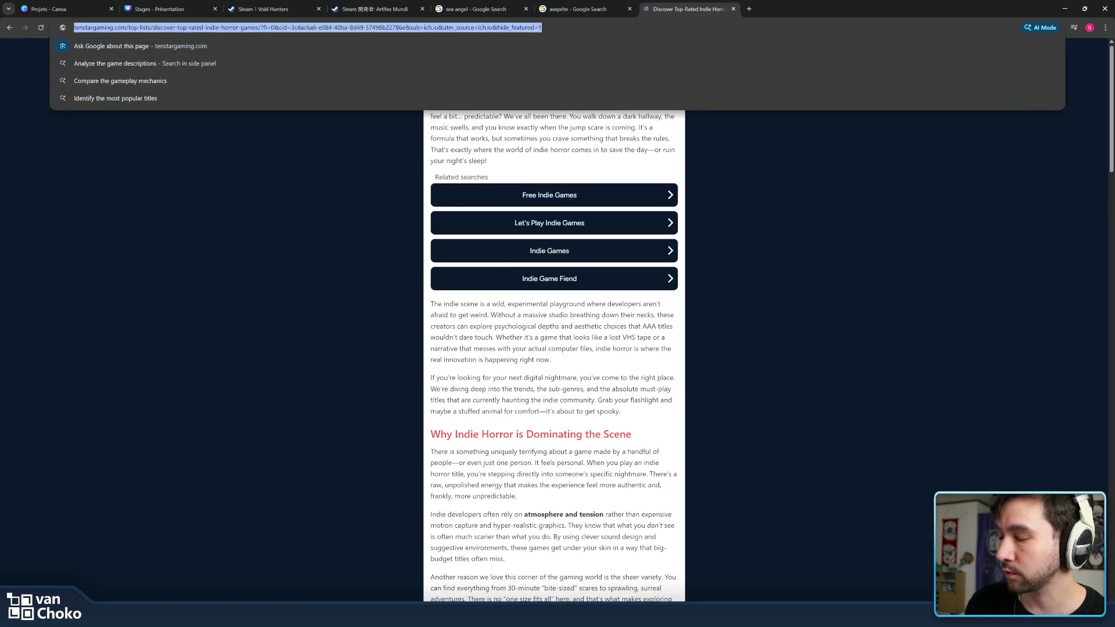
text(itch.io)
key(Return)
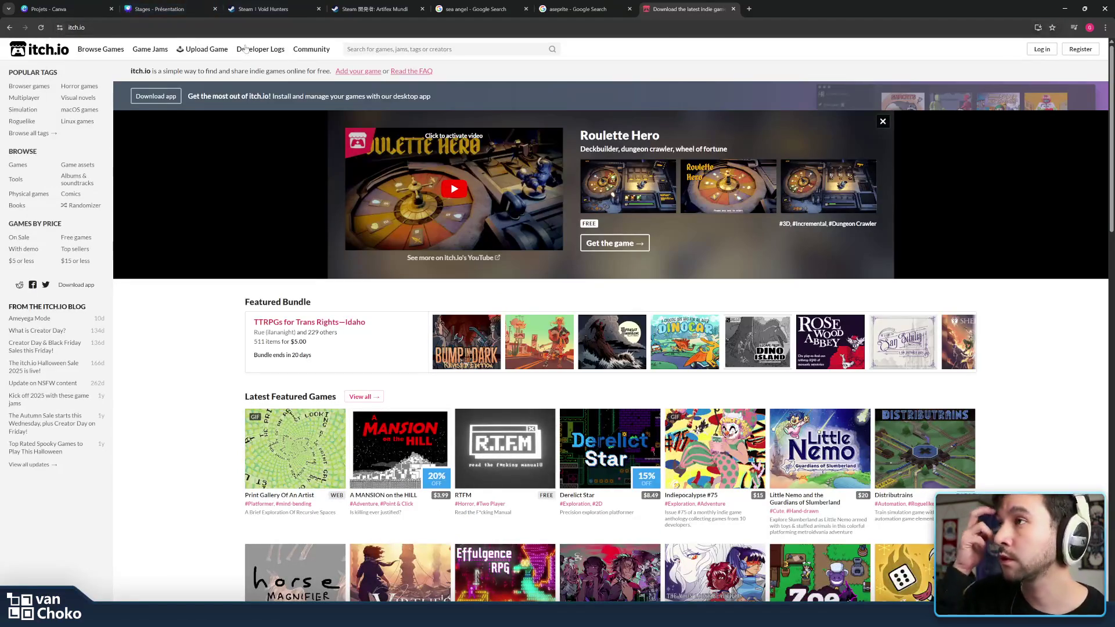
Scroll the itch.io homepage down to the More Featured Games grid
click(443, 49)
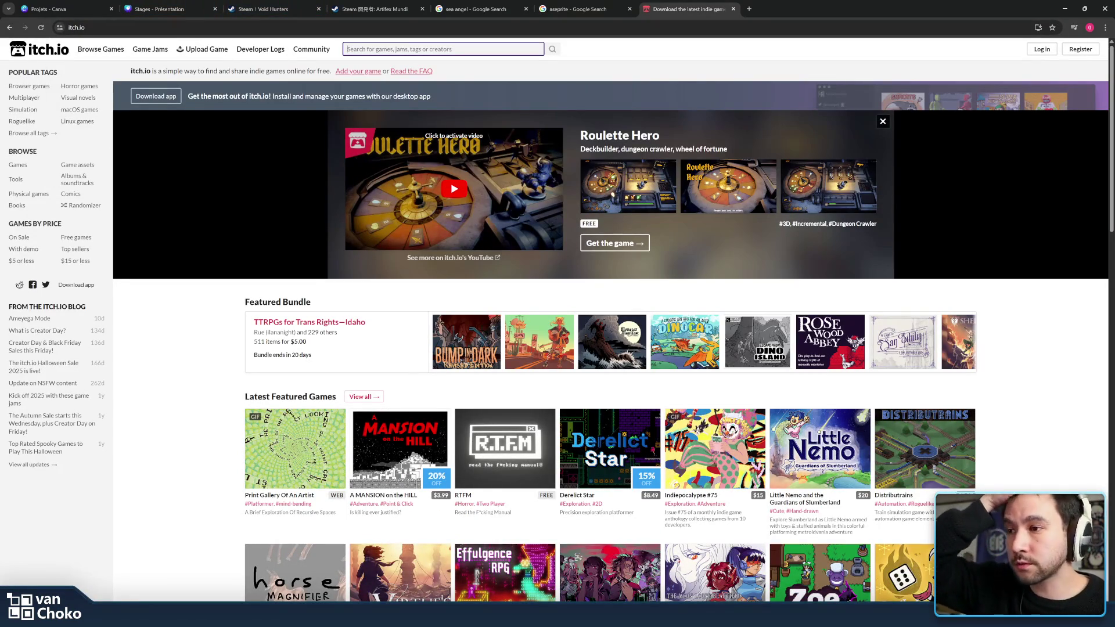
scroll(374, 344, down, 6)
scroll(375, 344, down, 5)
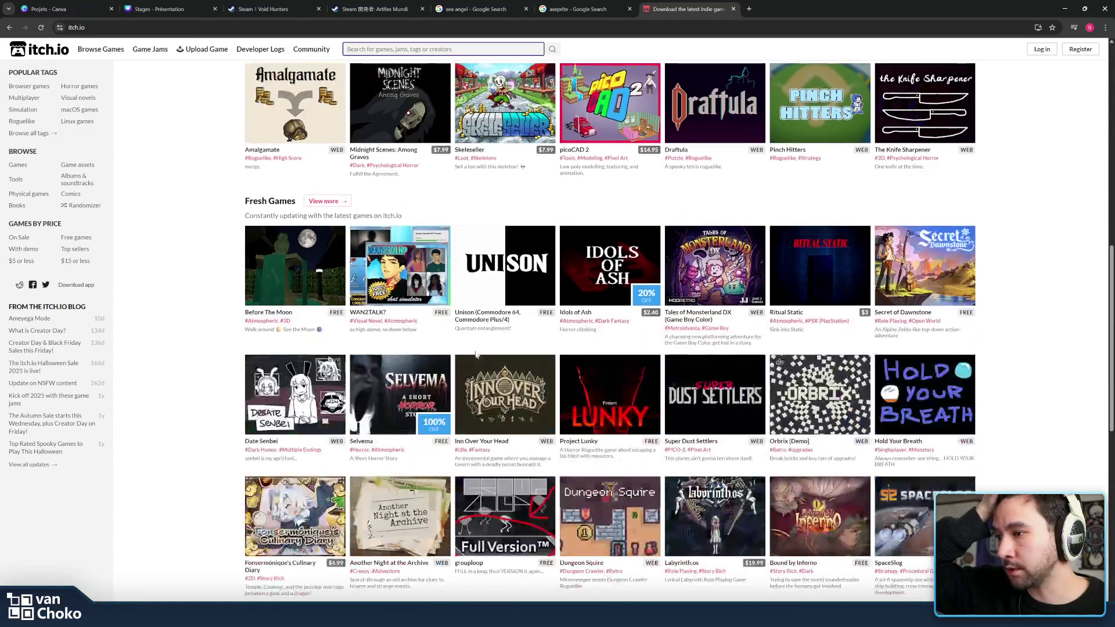
scroll(452, 367, down, 3)
scroll(452, 367, down, 5)
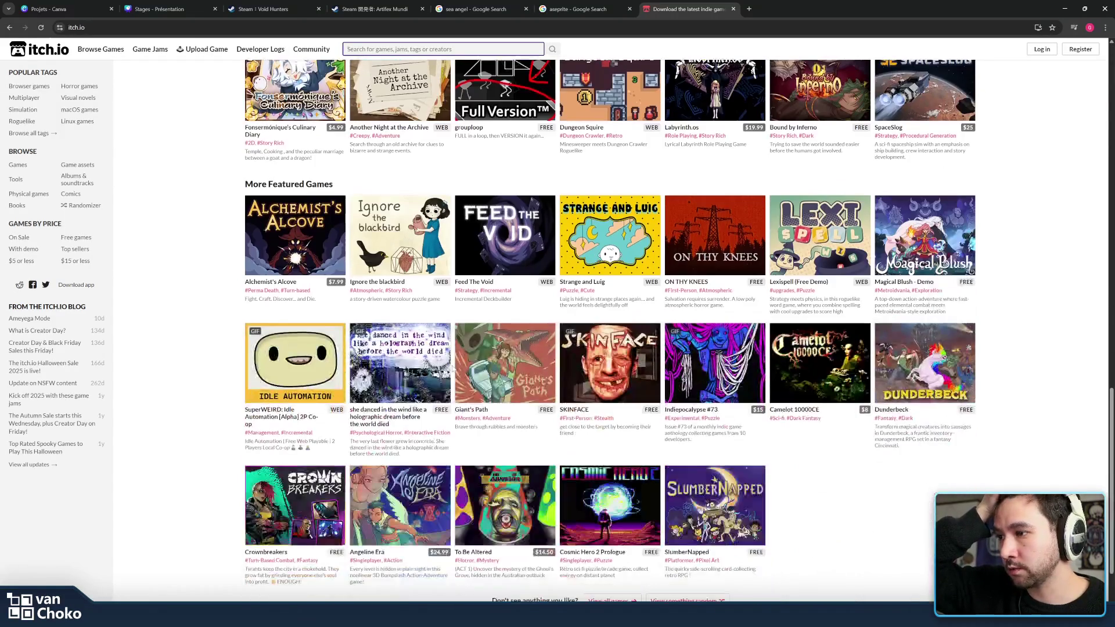
key(super+e)
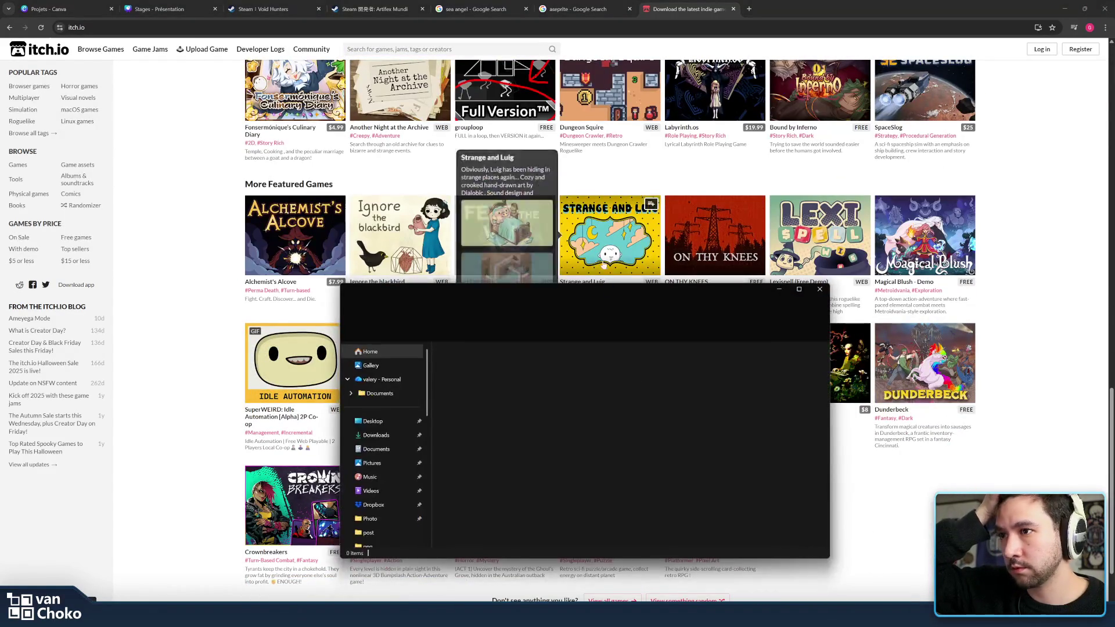
drag(580, 284, 1114, 302)
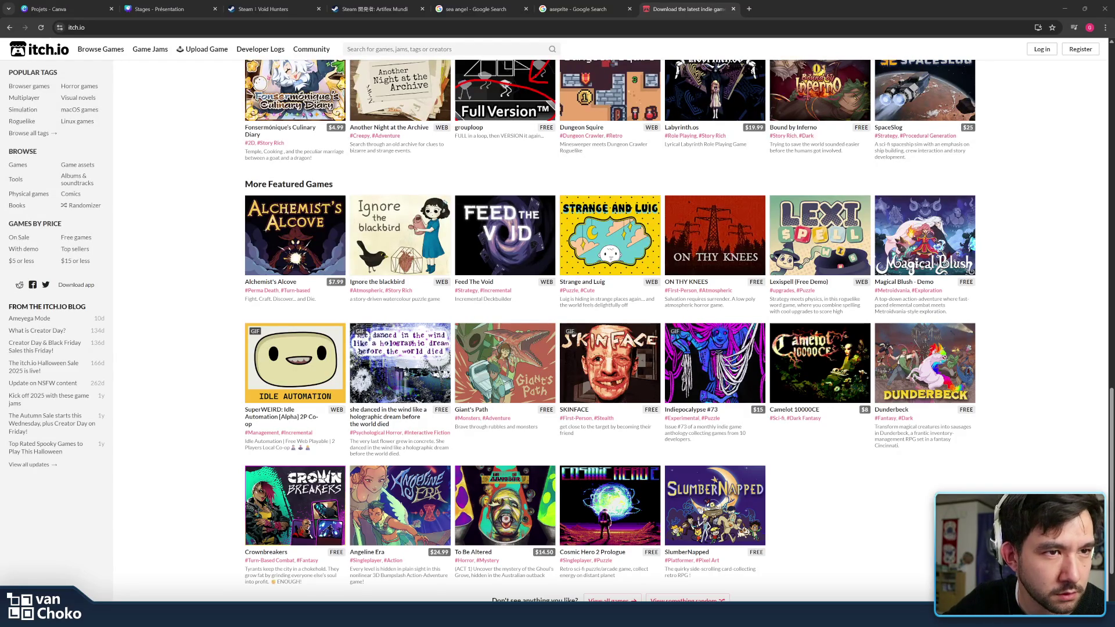
Search itch.io for 'chiptone' and open the ChipTone sound tool page
click(442, 49)
text(chiptone)
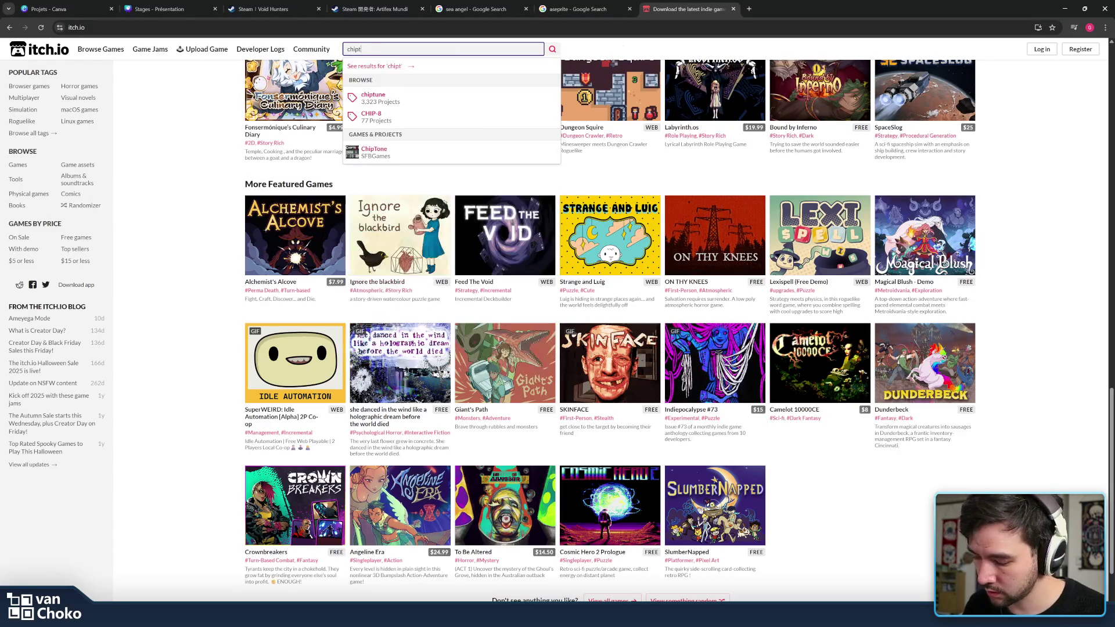
key(Return)
click(123, 197)
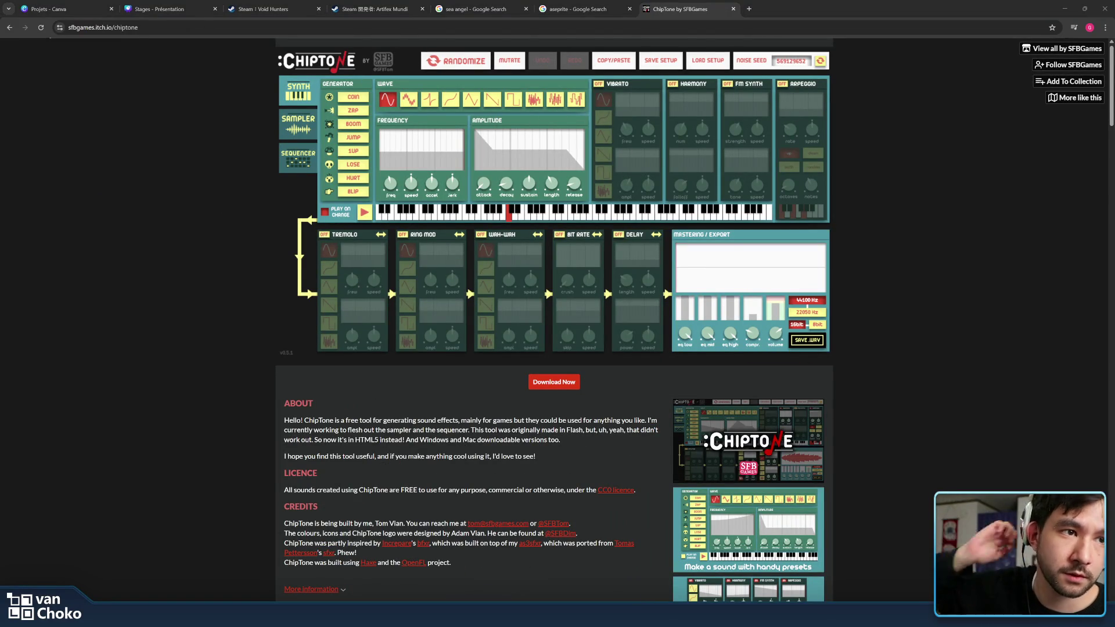
Try the third waveform with falling pitch, then generate several COIN, ZAP and JUMP preset variants
click(428, 100)
drag(428, 182, 428, 191)
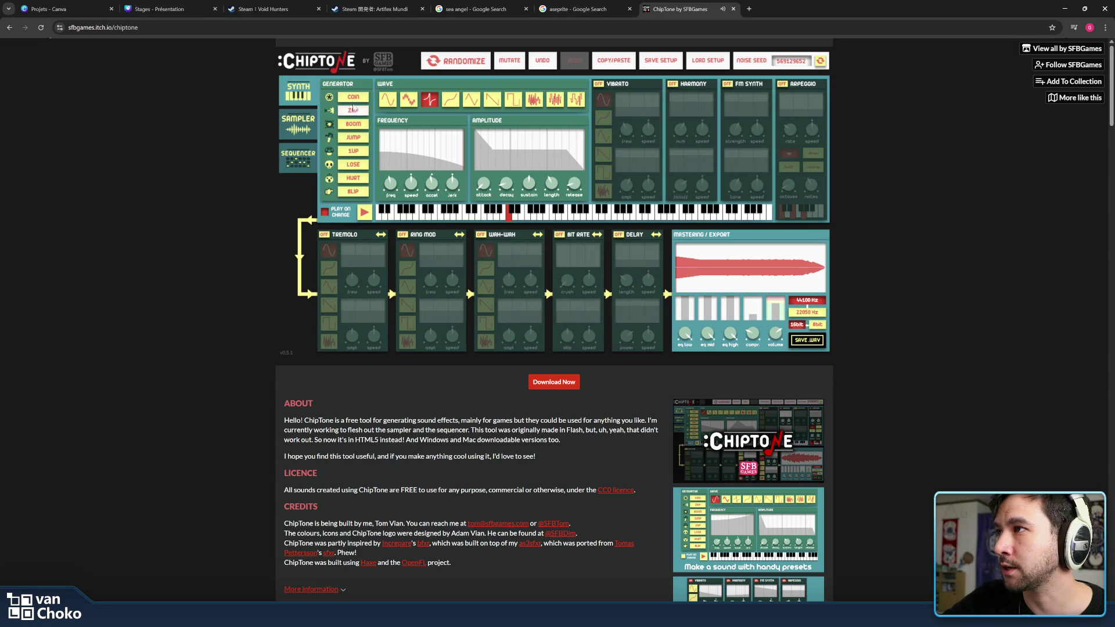
click(354, 100)
click(354, 100)
click(354, 100)
click(353, 100)
click(353, 114)
click(354, 113)
click(353, 138)
click(354, 138)
click(354, 138)
click(354, 138)
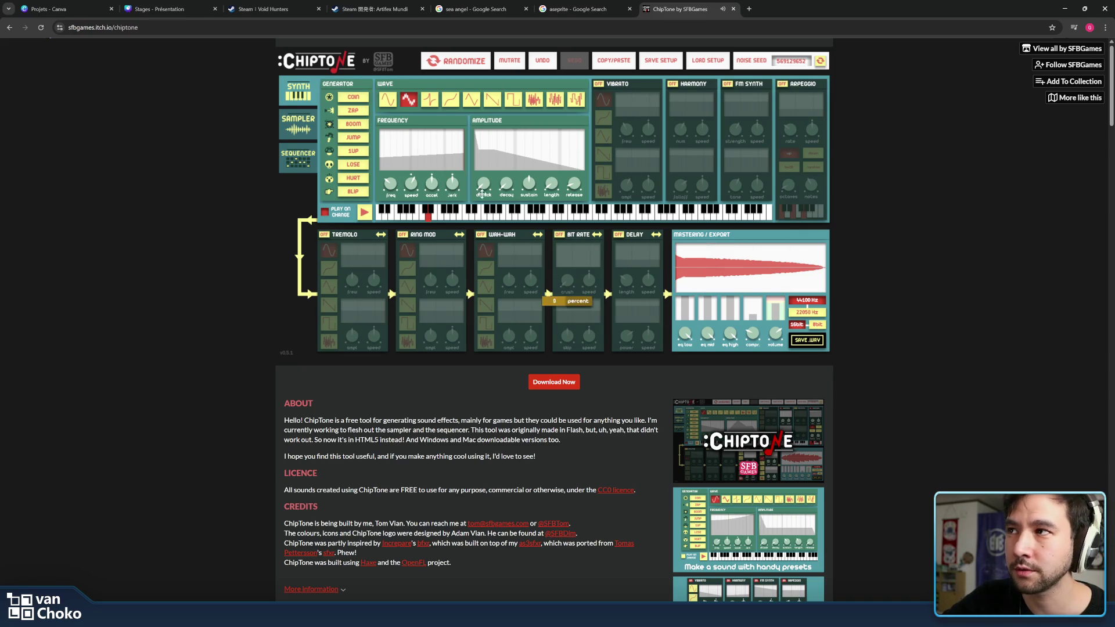
Adjust the sound's decay, try other waveforms ending on noise, and replay the sound
mouse_move(511, 186)
drag(512, 186, 511, 181)
click(513, 100)
click(492, 100)
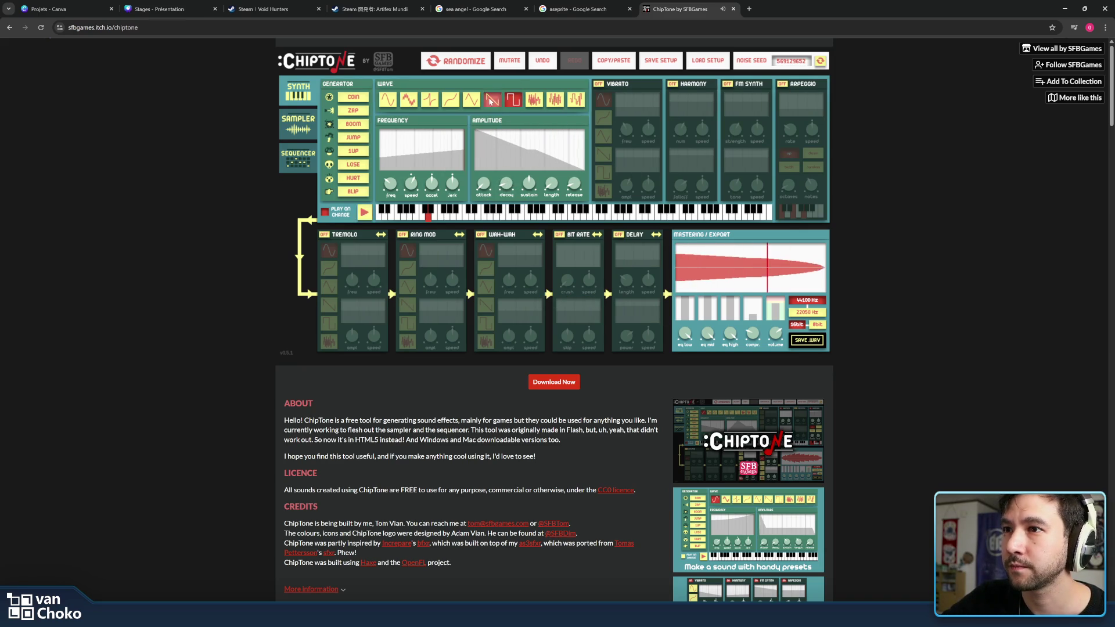
click(534, 100)
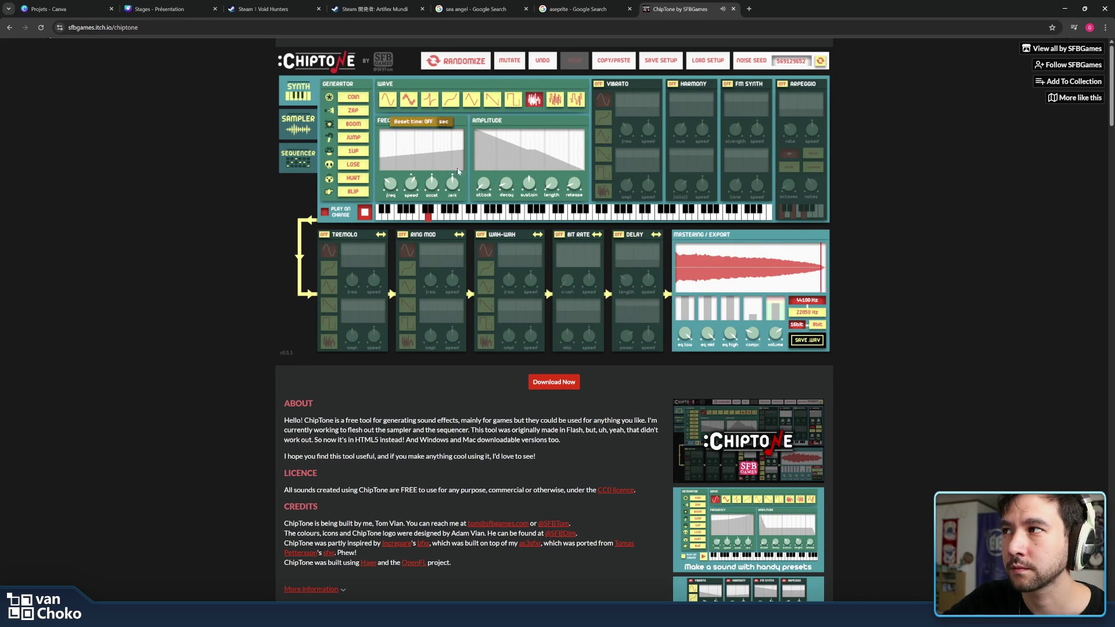
click(633, 281)
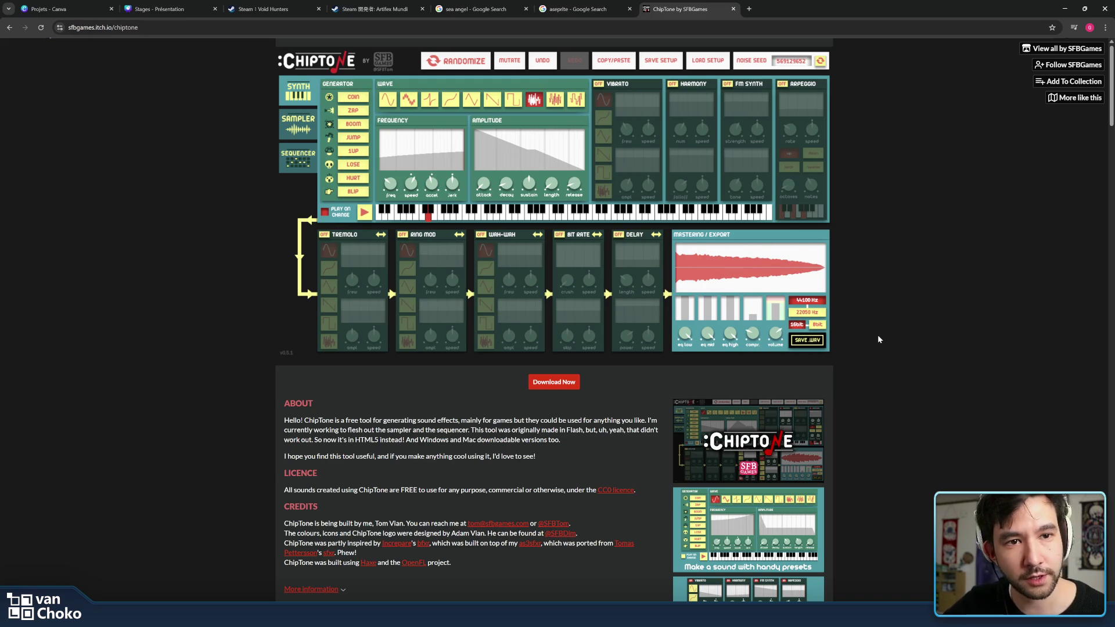
Look at the sampler section, return to the synth controls, and close the ChipTone tab
scroll(661, 378, down, 6)
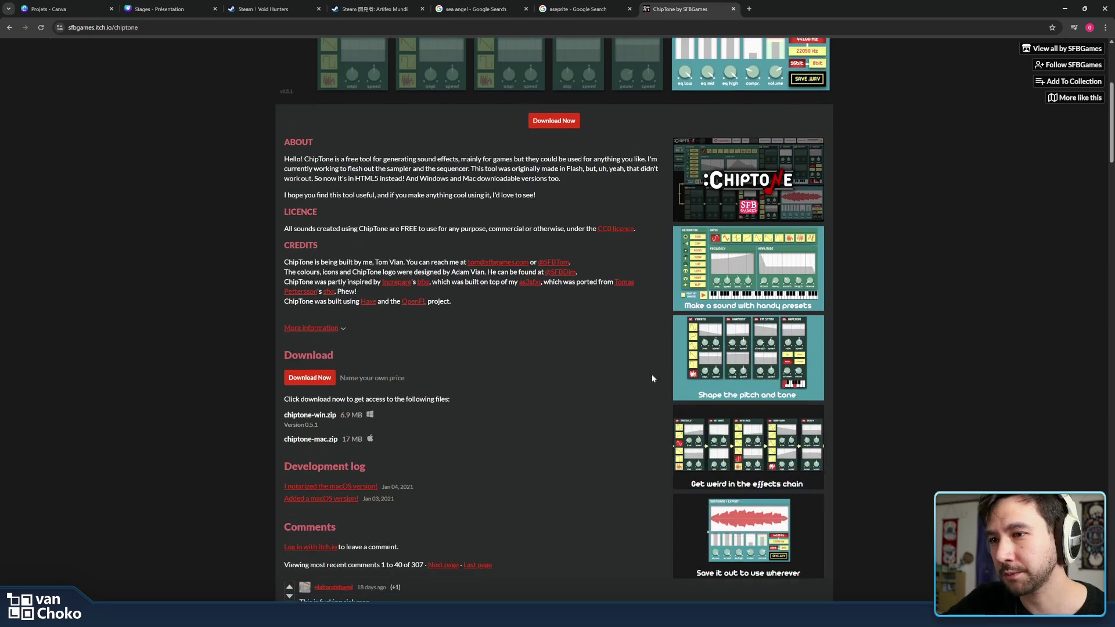
scroll(651, 375, up, 6)
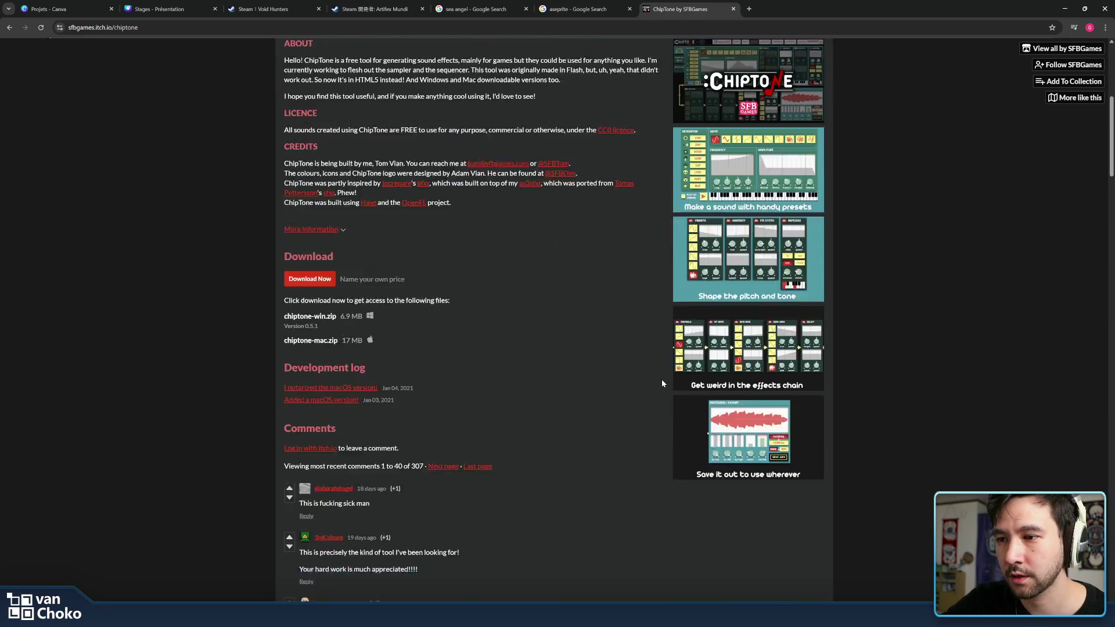
click(294, 123)
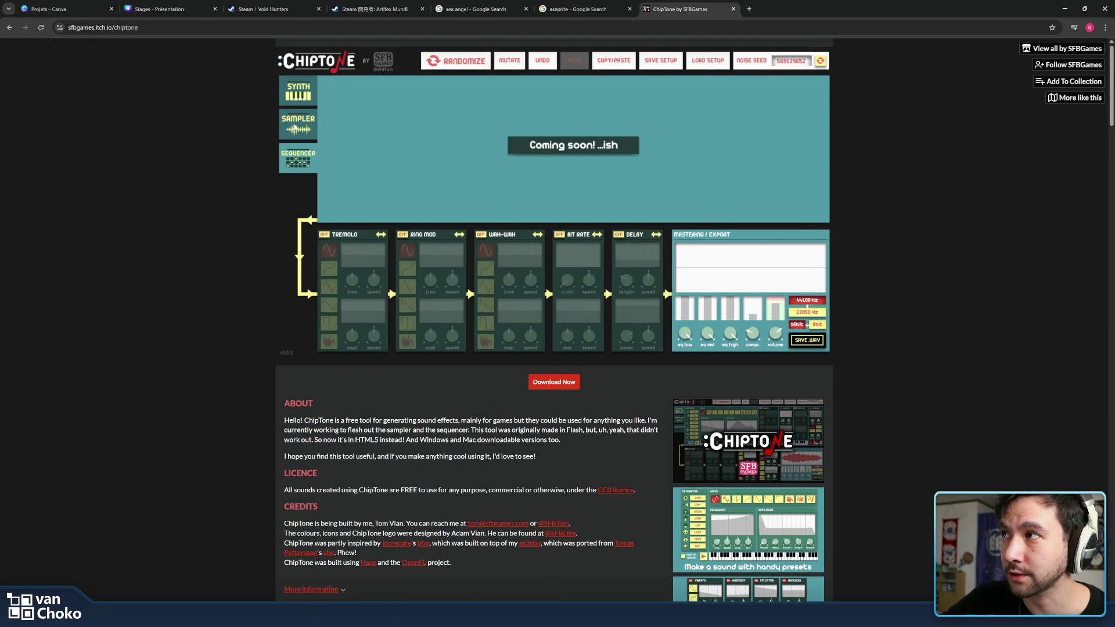
click(300, 96)
mouse_move(760, 133)
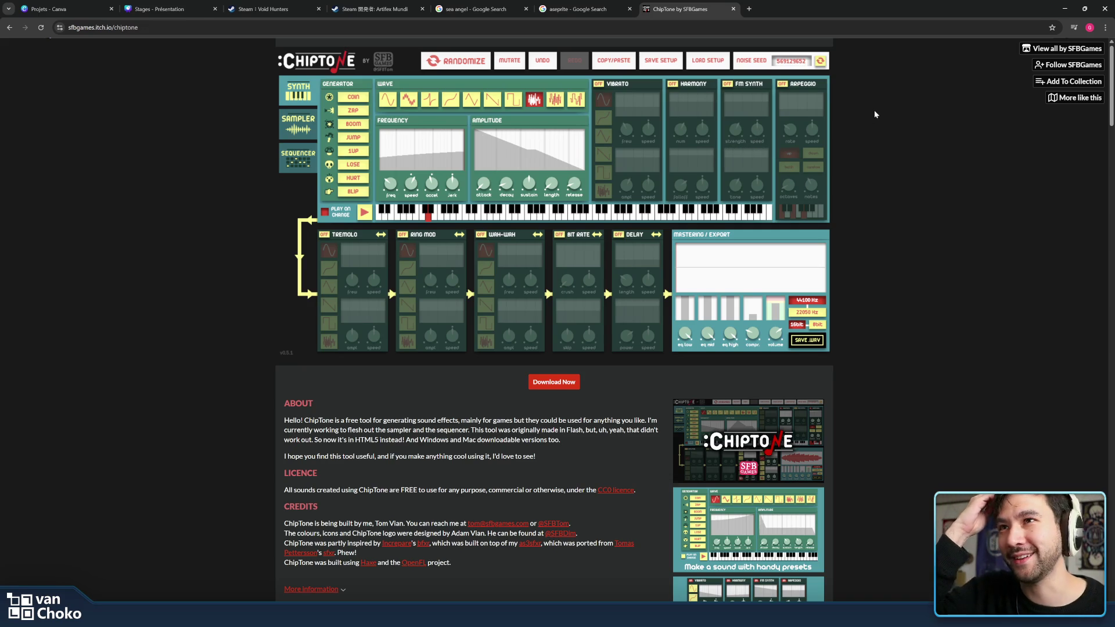
middle_click(697, 6)
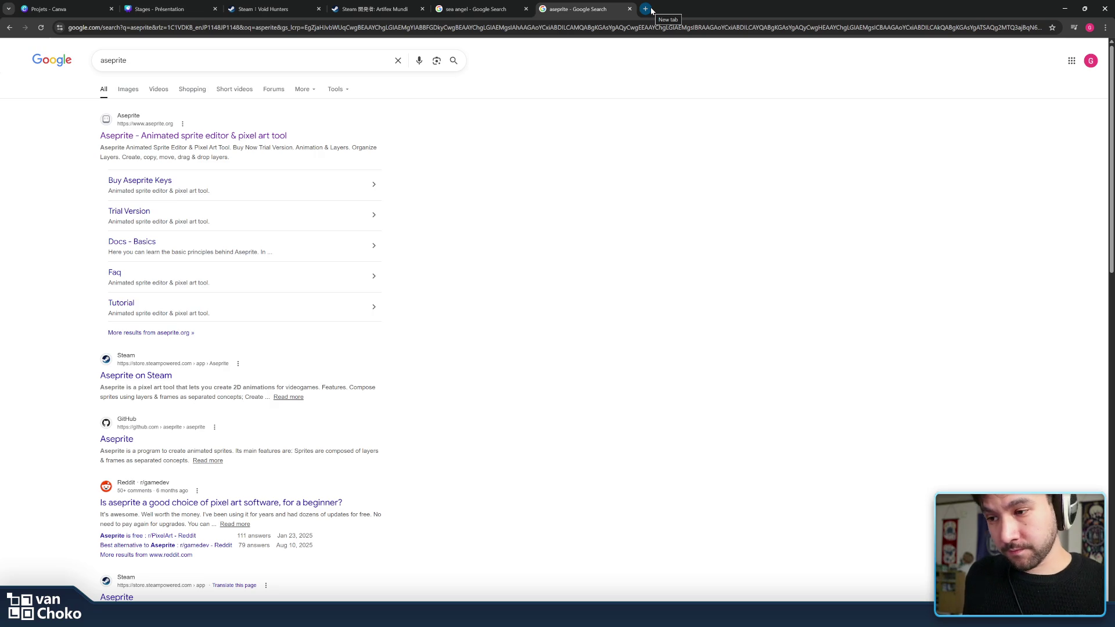
Alt+Tab past the Godot starfish scene to the Krita VC_Clouds_BG.kra painting
key(alt+Tab)
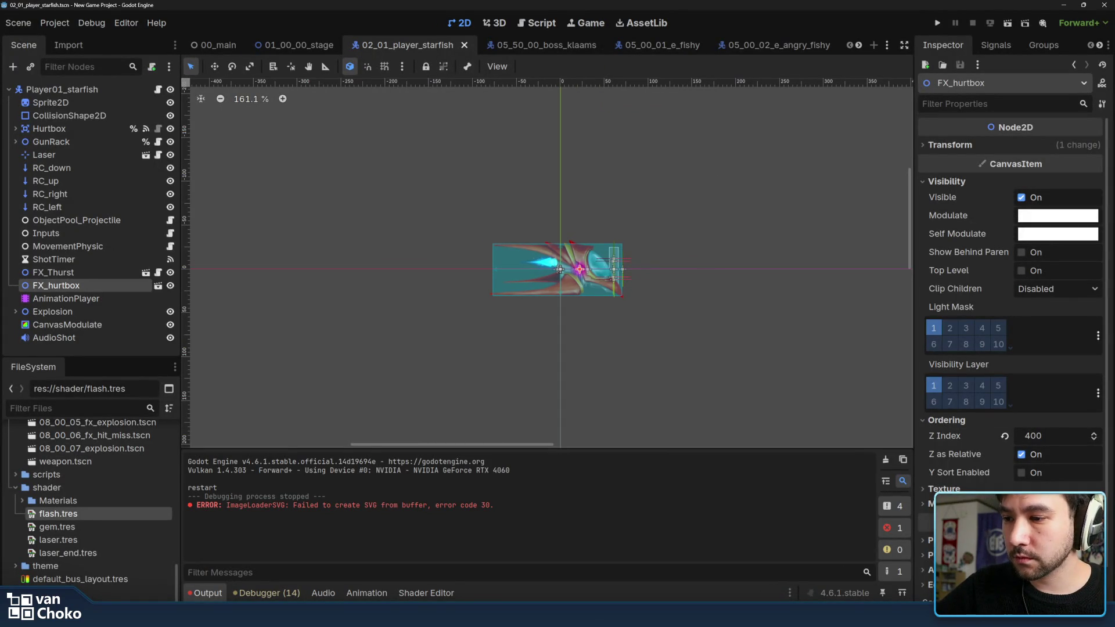
key(alt+Tab)
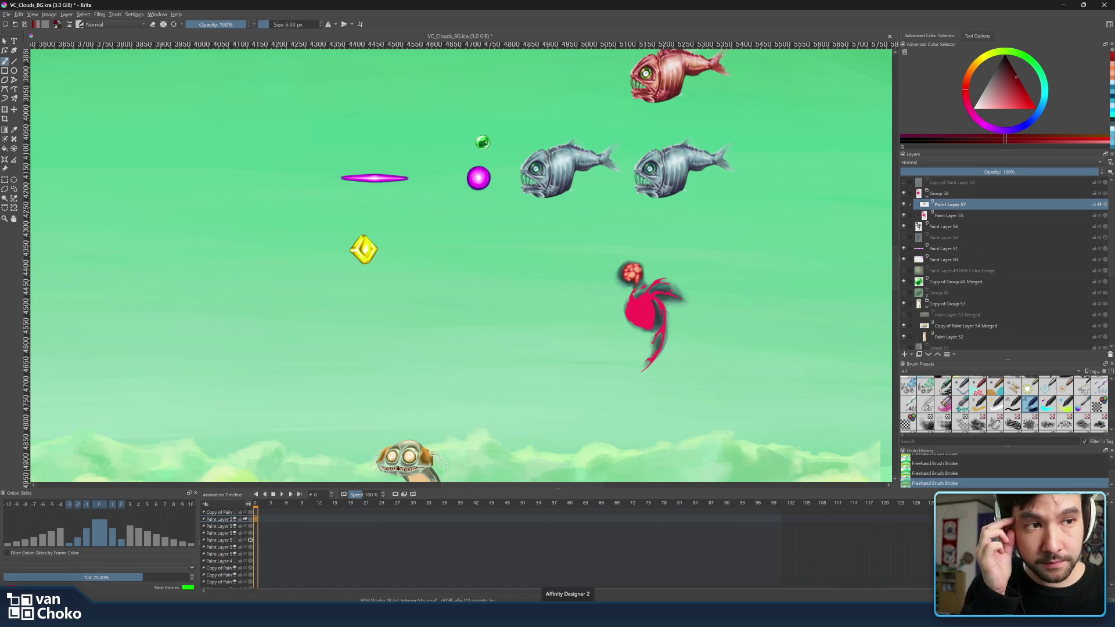
mouse_move(687, 614)
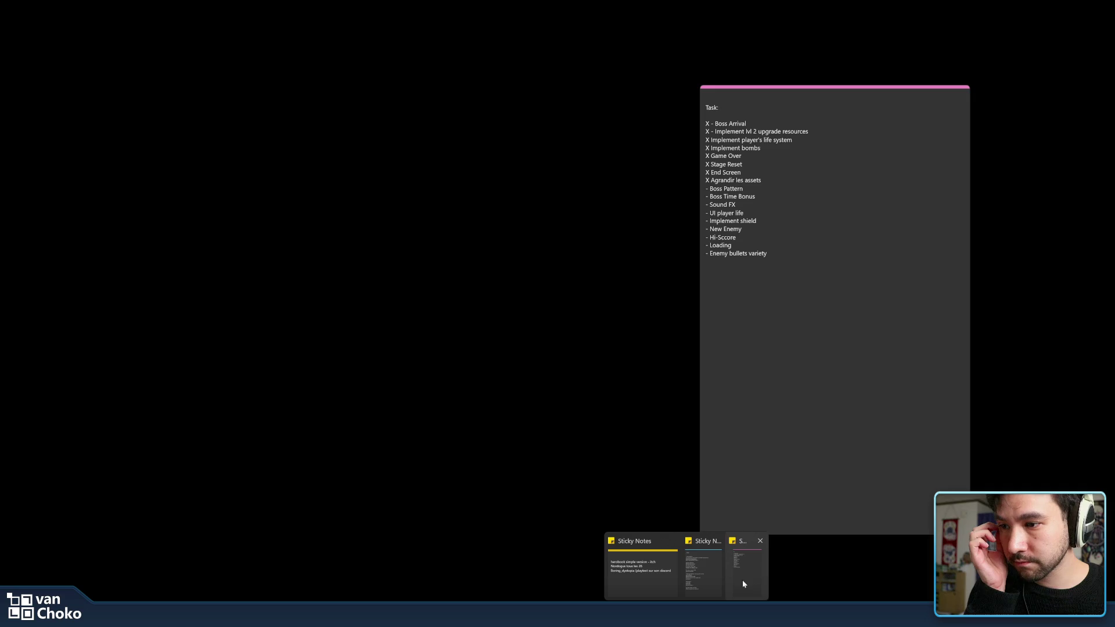
Bring up Sticky Notes and create a new empty note, moved further left
click(743, 584)
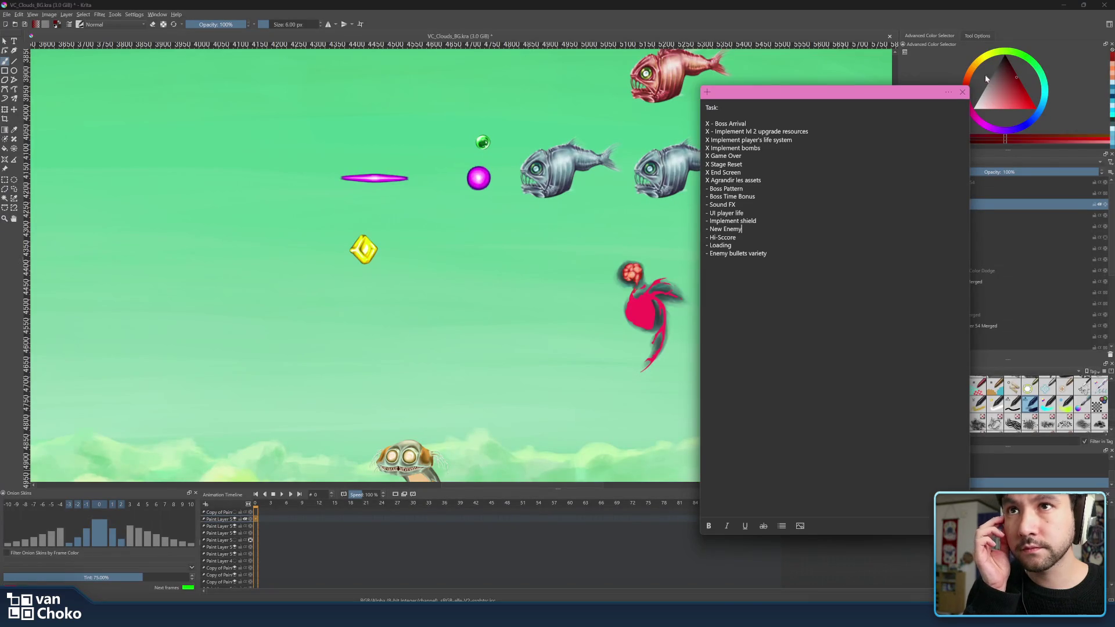
click(948, 92)
click(948, 92)
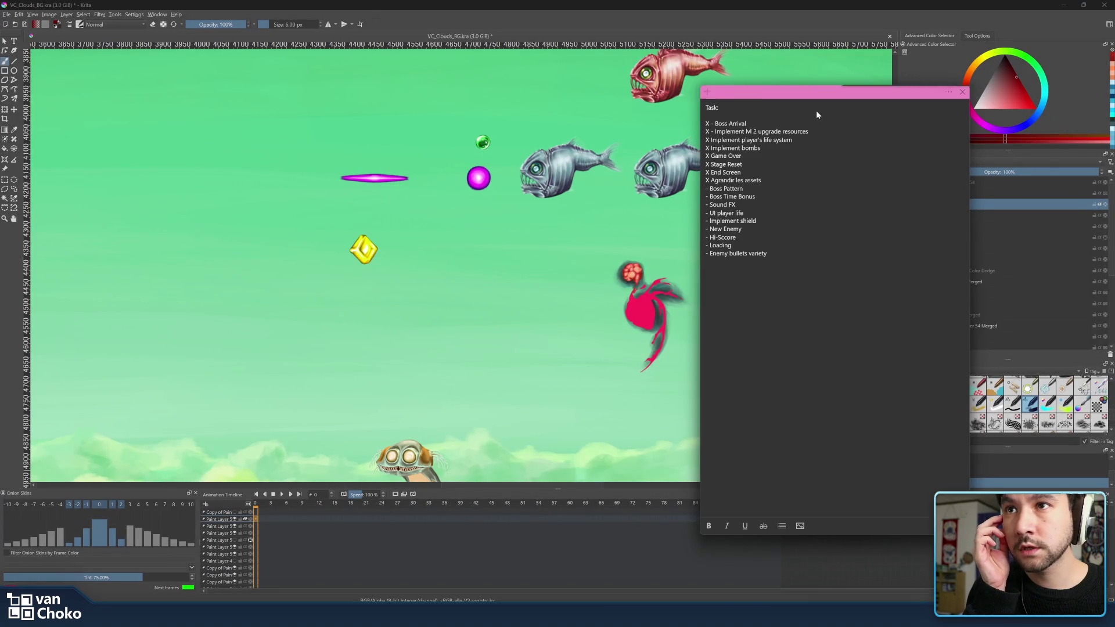
click(707, 91)
drag(908, 92, 596, 113)
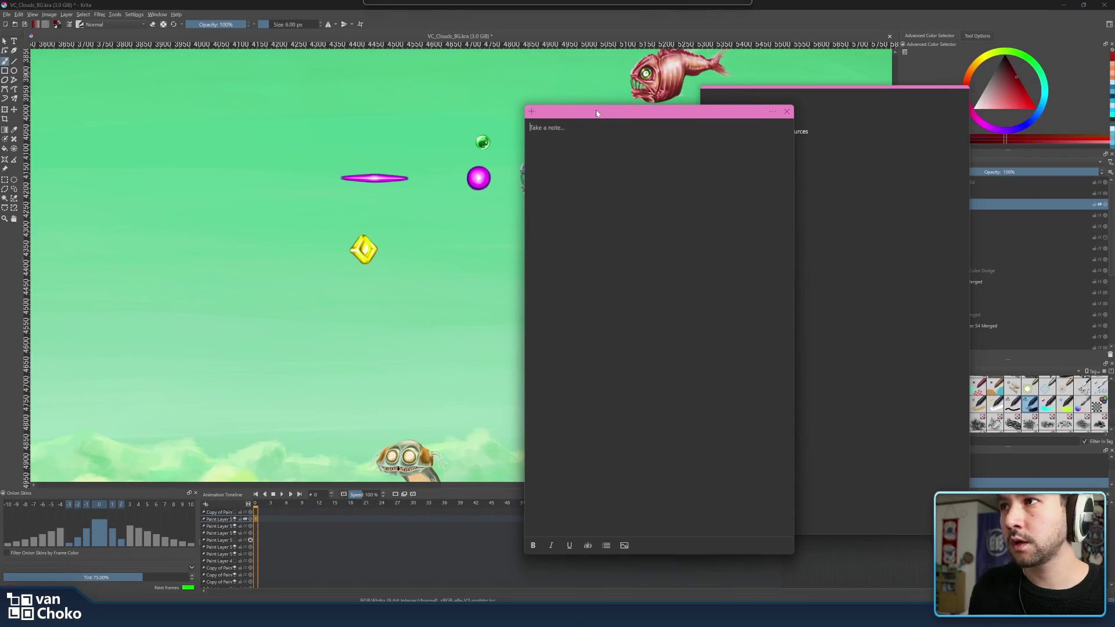
List 'Godot', 'Krita - digital painting', 'Affinity Designer - design (vectoriel)' and start 'Chiptone -SF'
text(Godo)
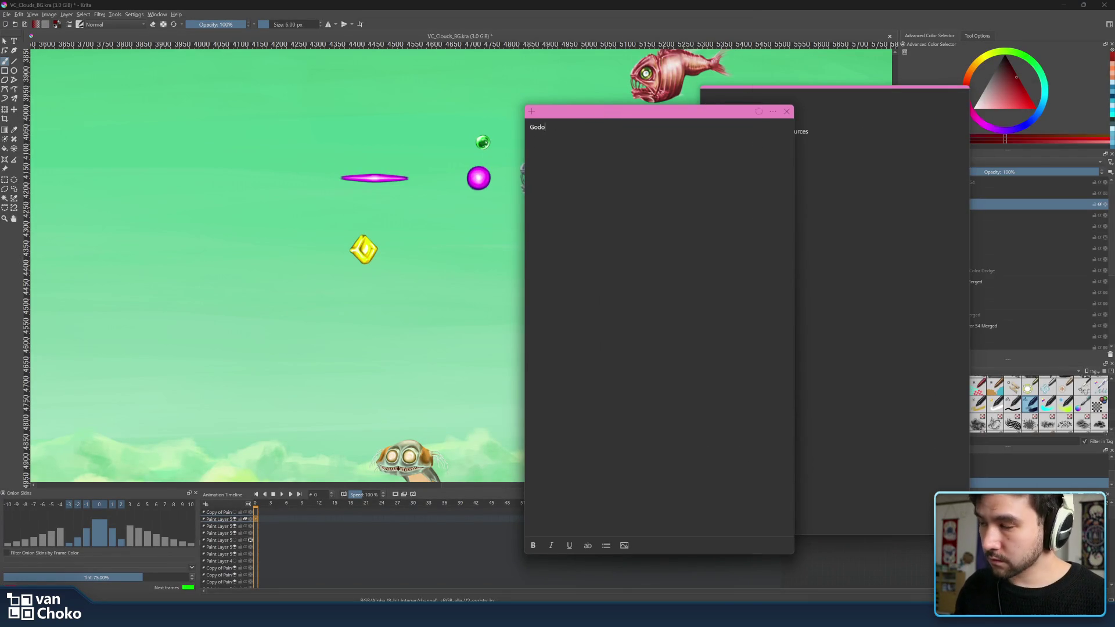
text(t Krita -)
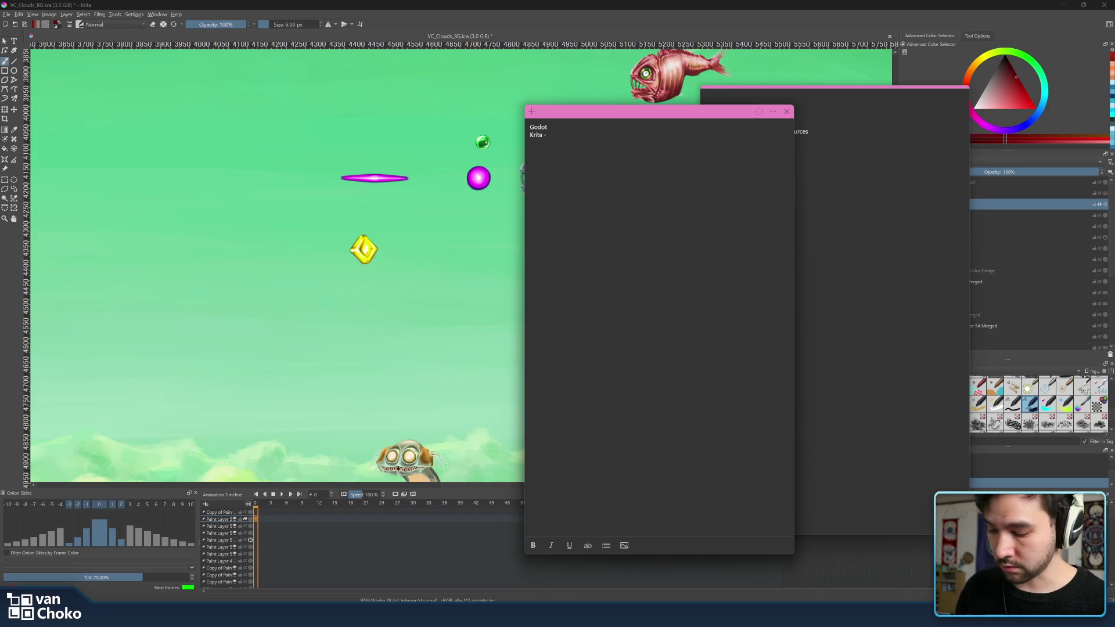
text( digital paint)
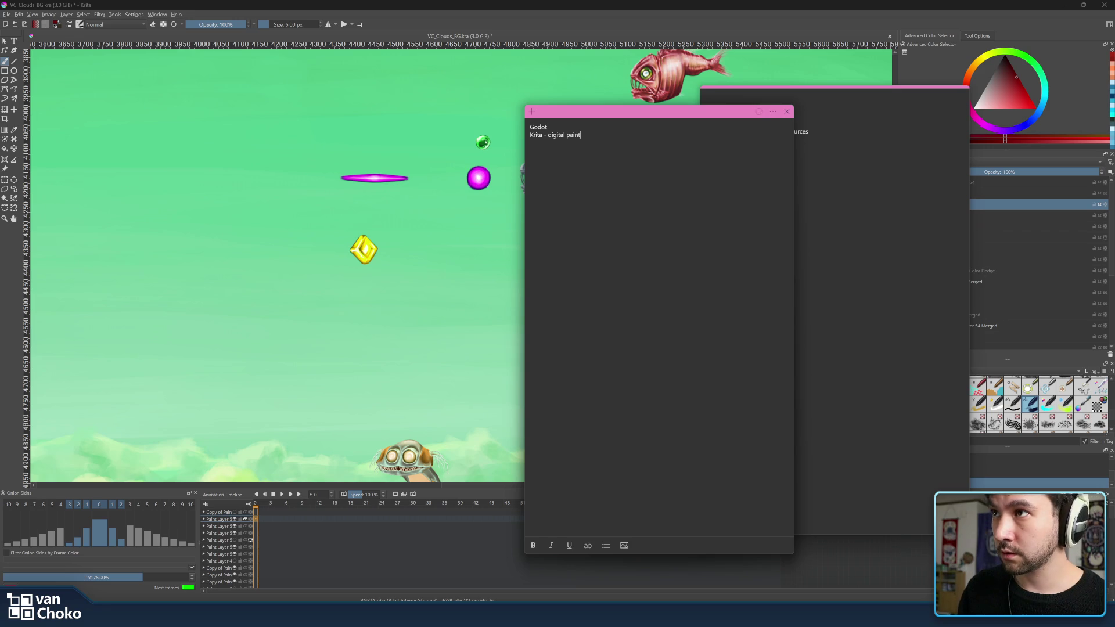
text(ing)
key(Return)
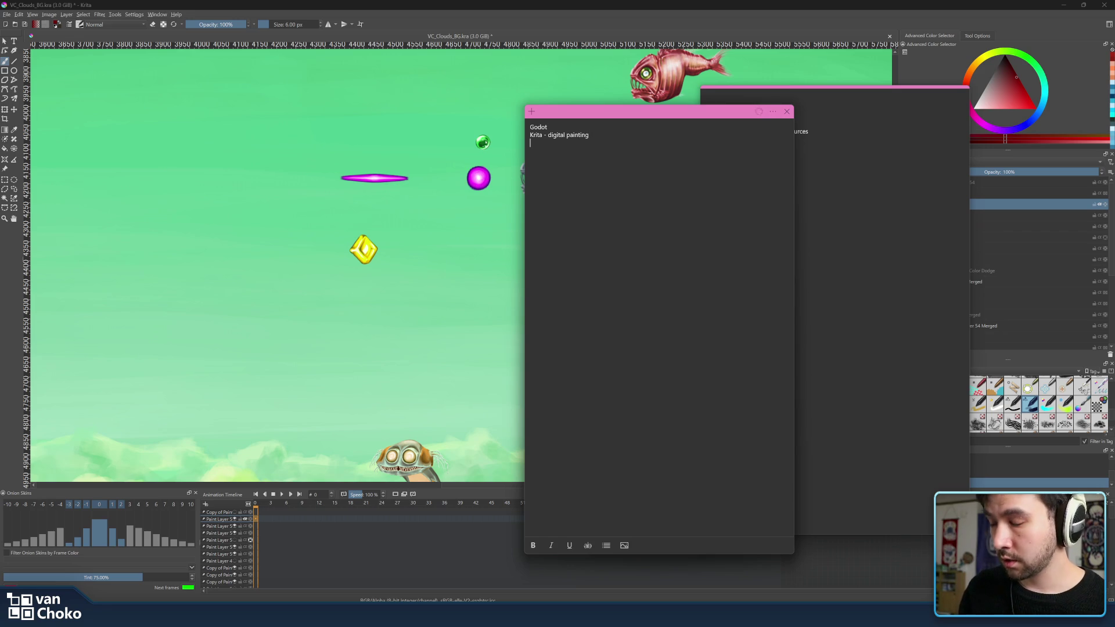
text(Af)
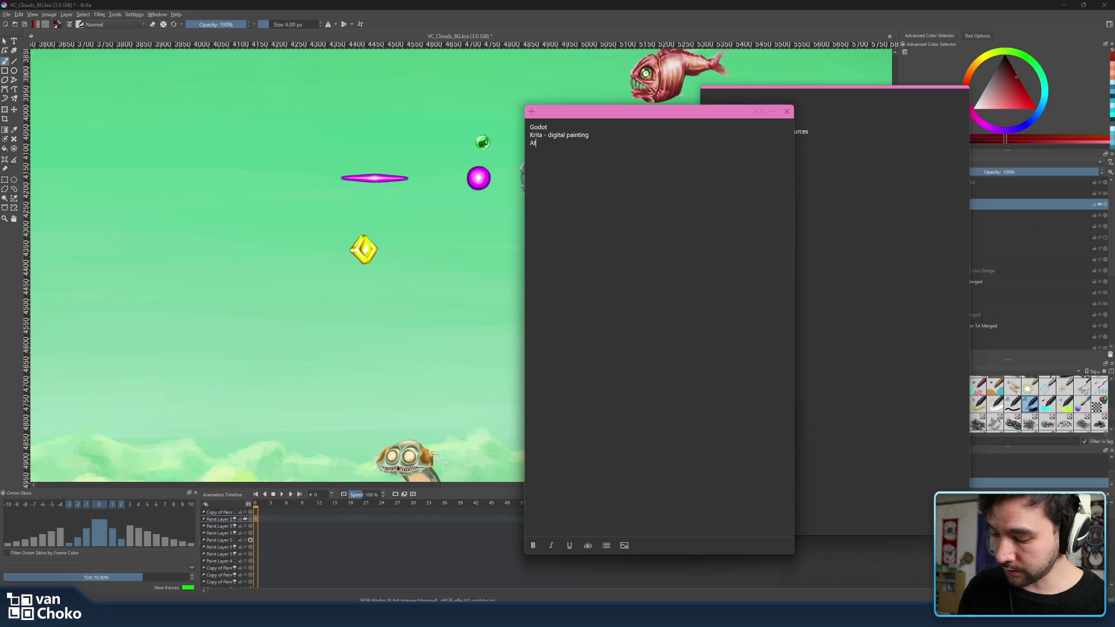
text(finity )
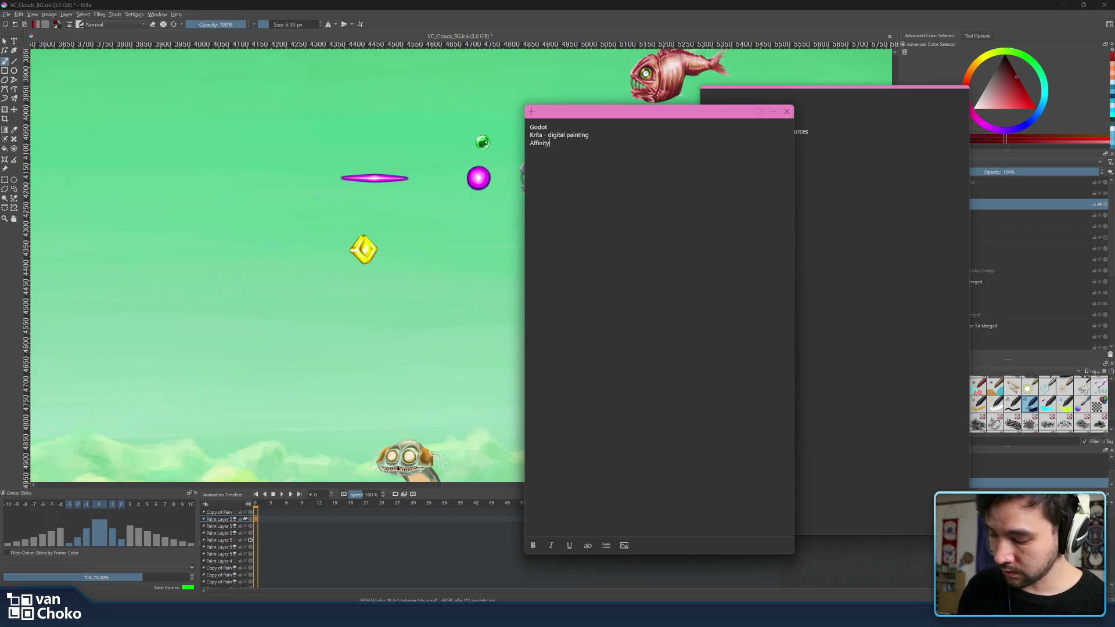
text(De)
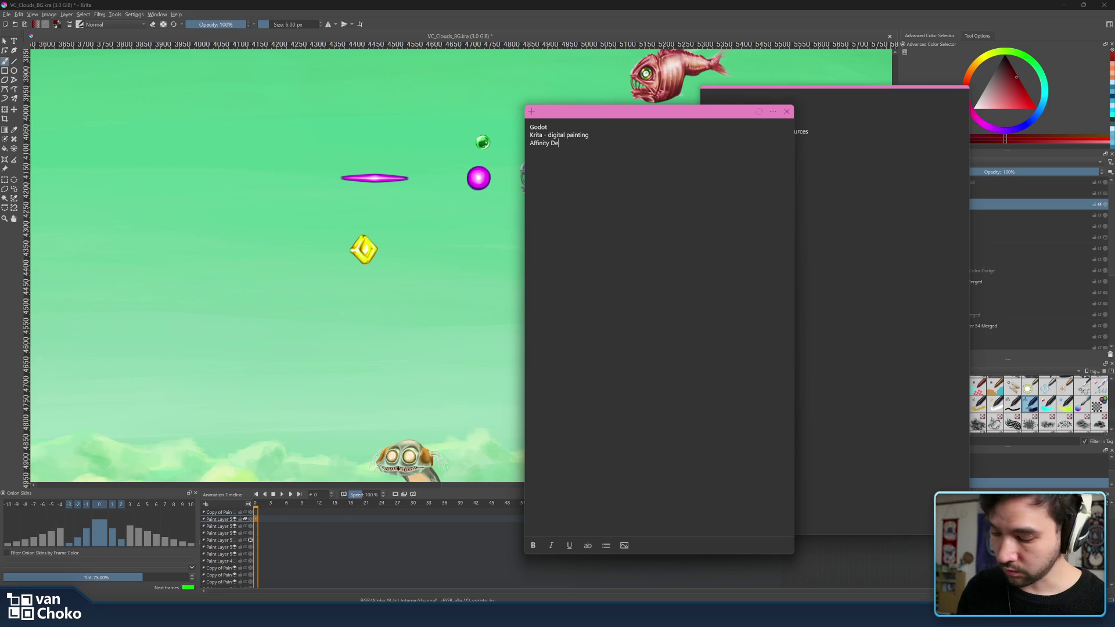
text(signer )
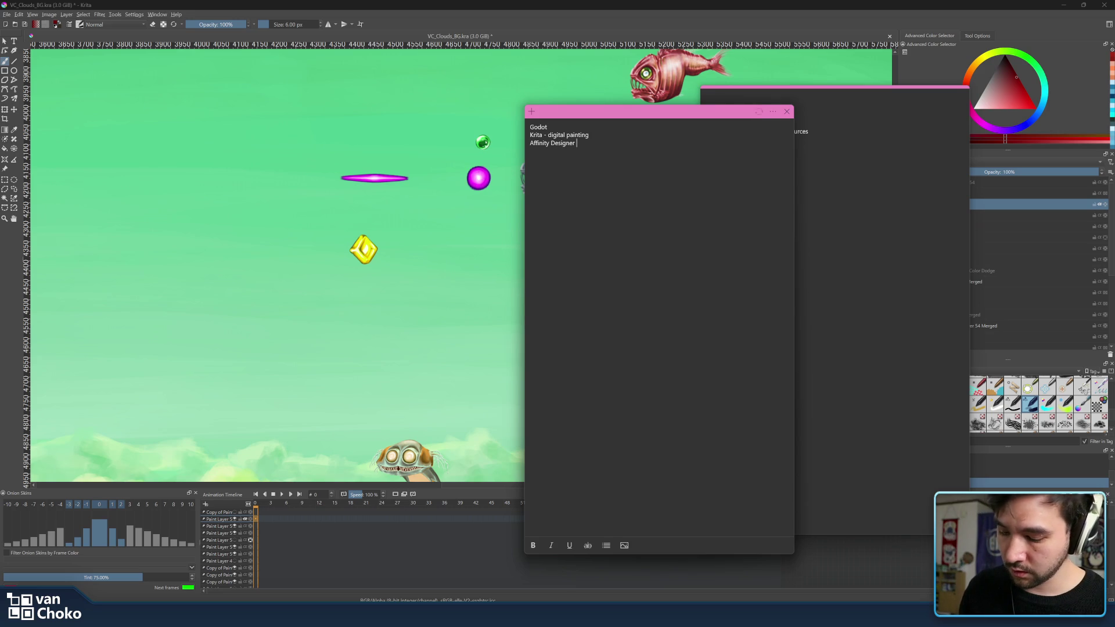
text(- design (vecotir)
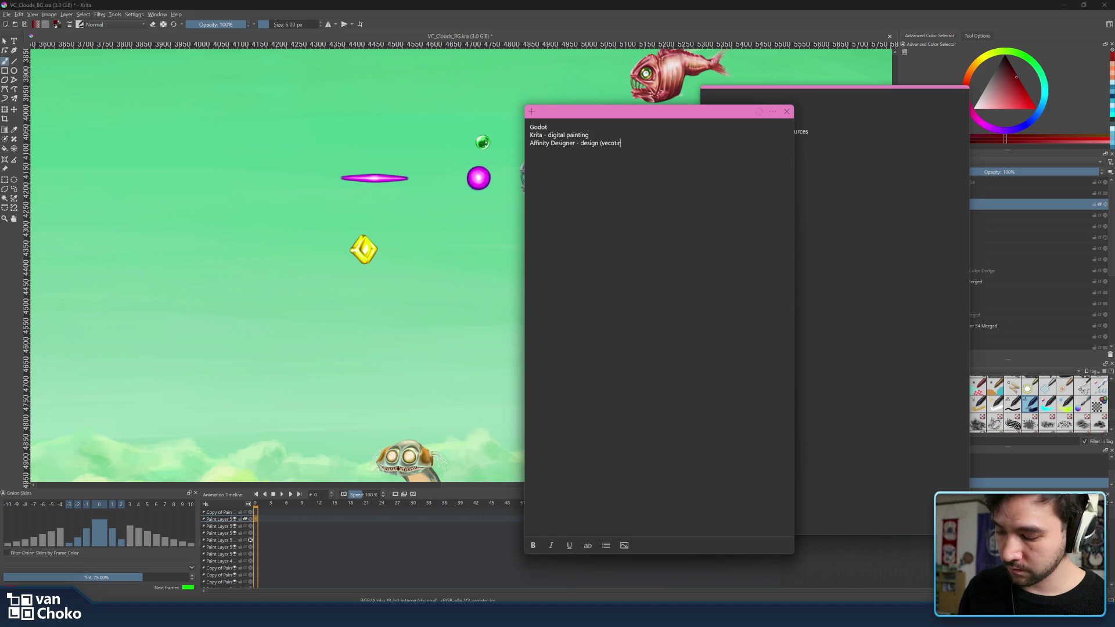
key(BackSpace)
key(BackSpace)
key(BackSpace)
text(toriel)
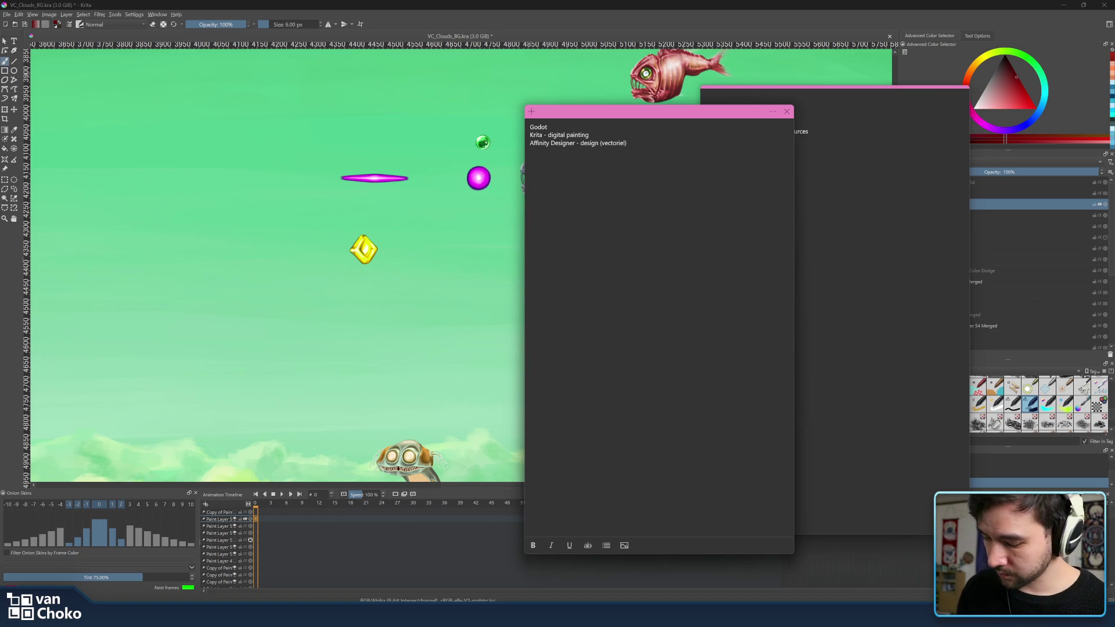
text(Chiptone -)
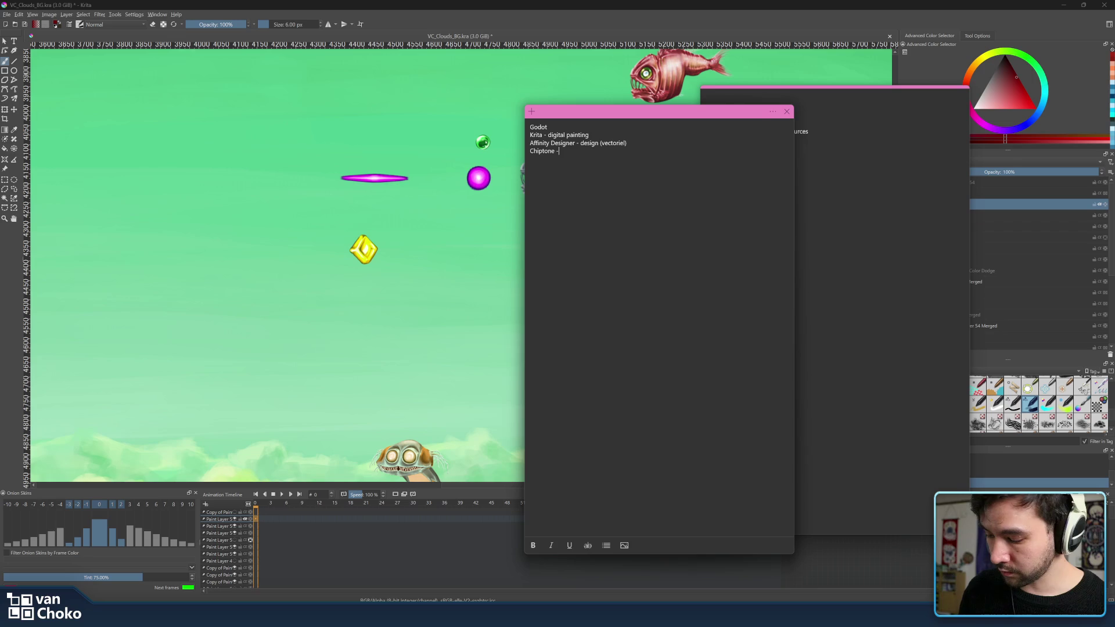
text(SF)
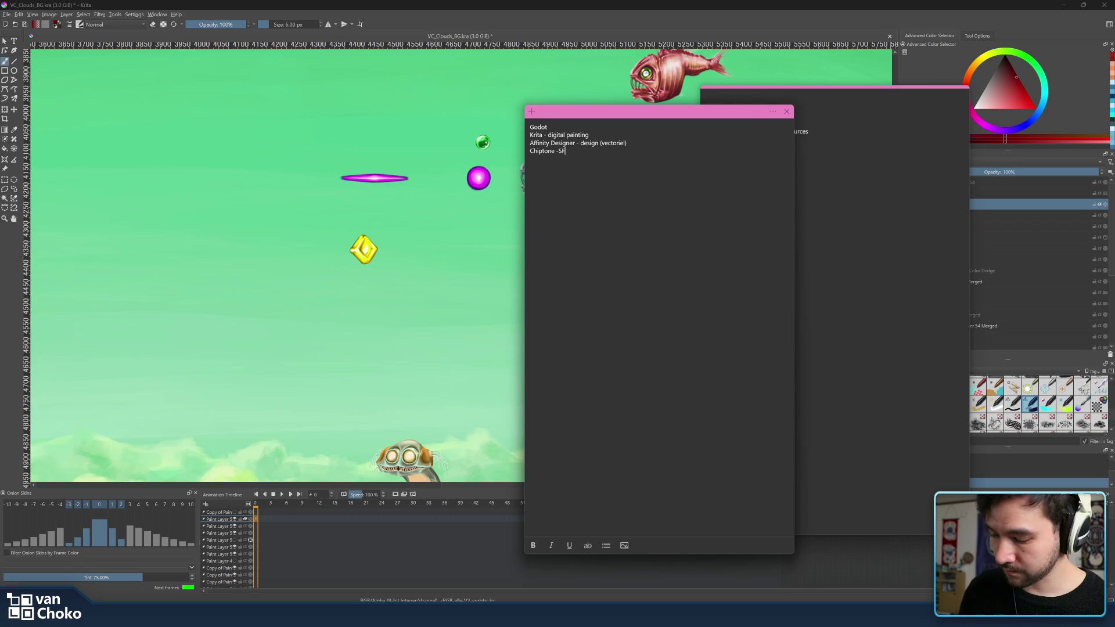
Complete the line as 'Chiptone (itch.io) - Sound FX', fixing the 'utch.io' typo
key(BackSpace)
text(oun)
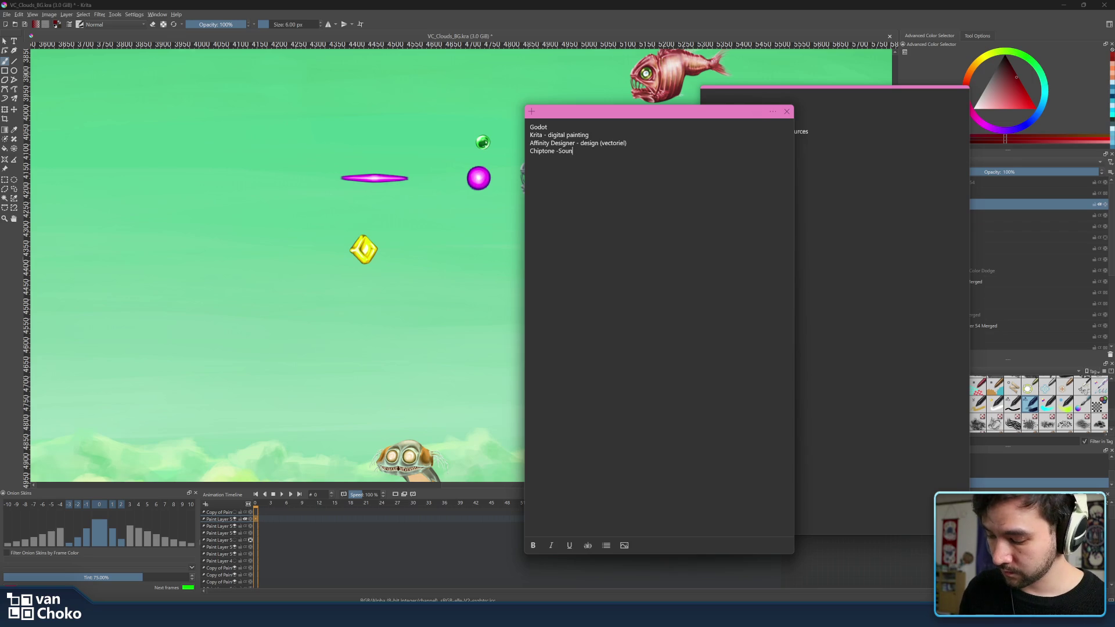
text(d FX)
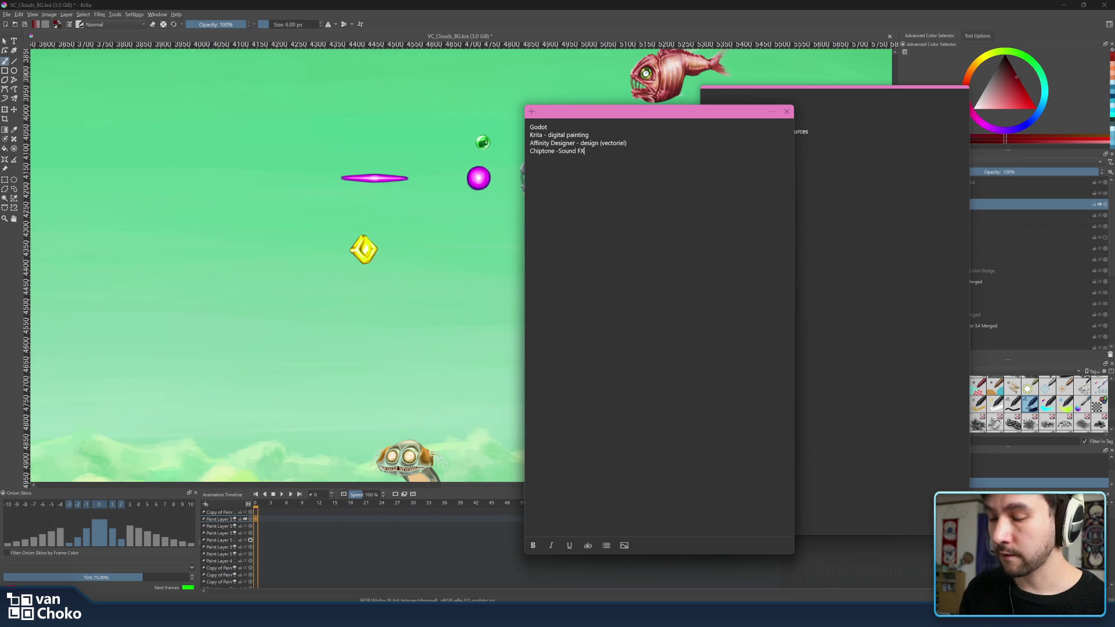
click(559, 151)
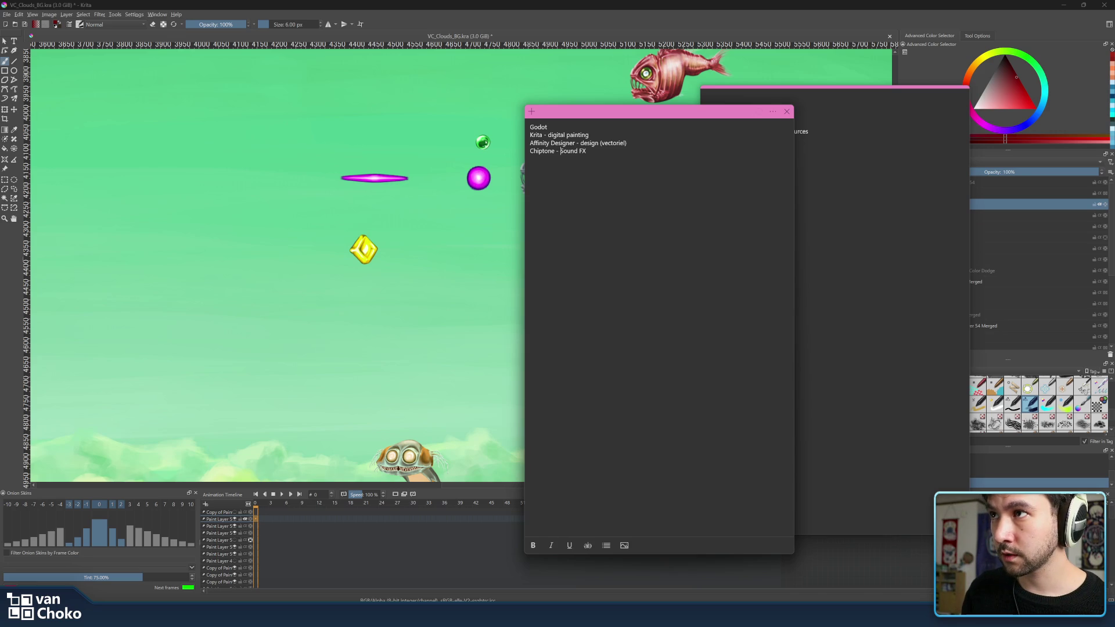
text((utc)
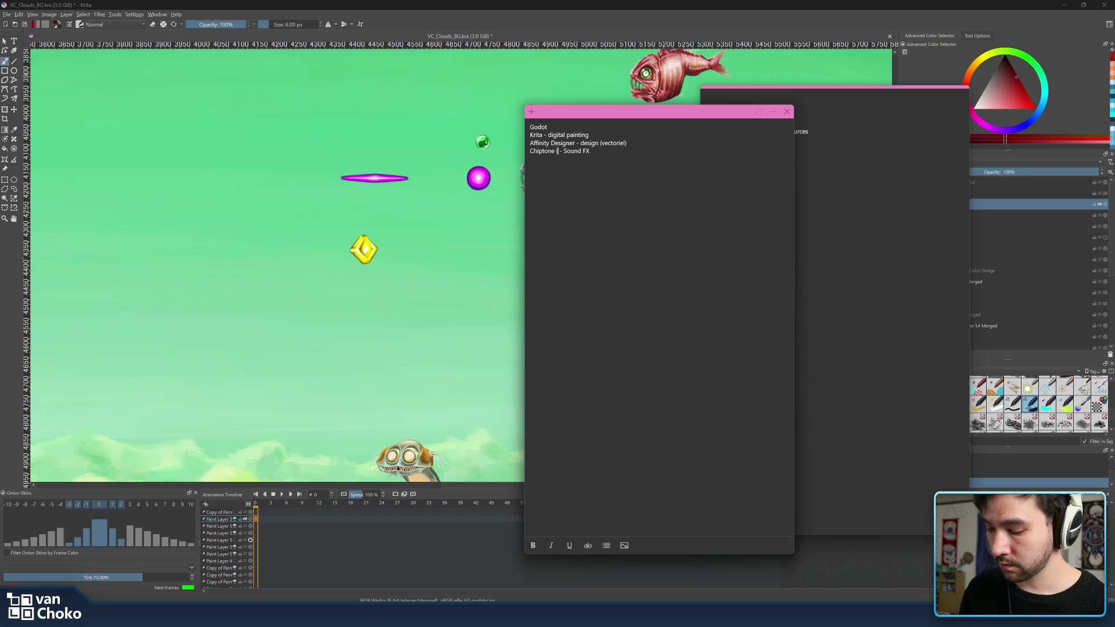
text(h.io)
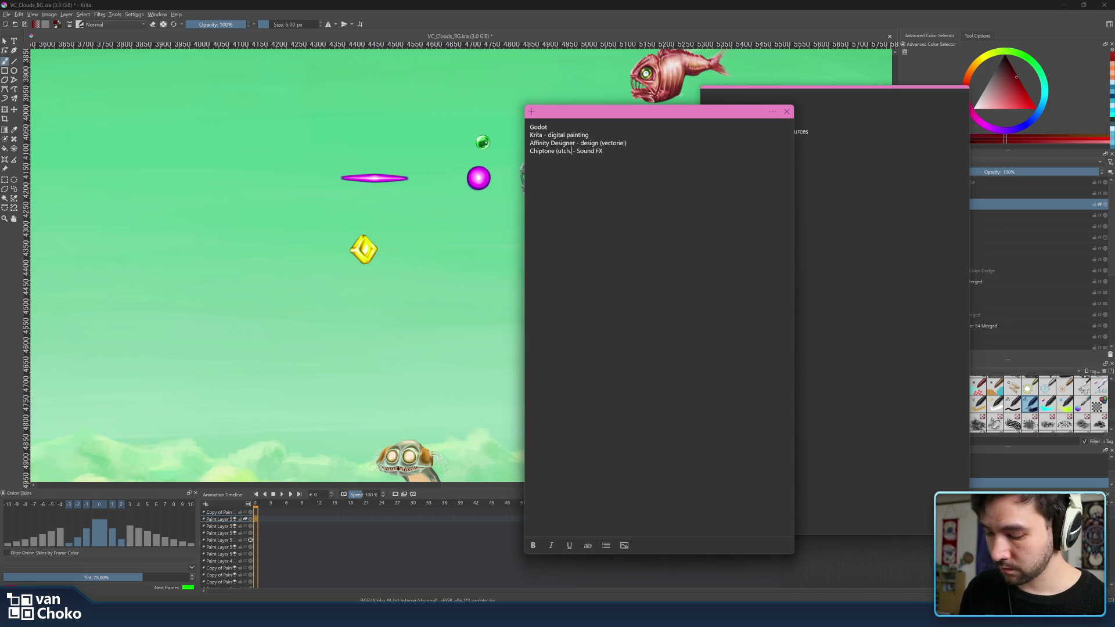
text())
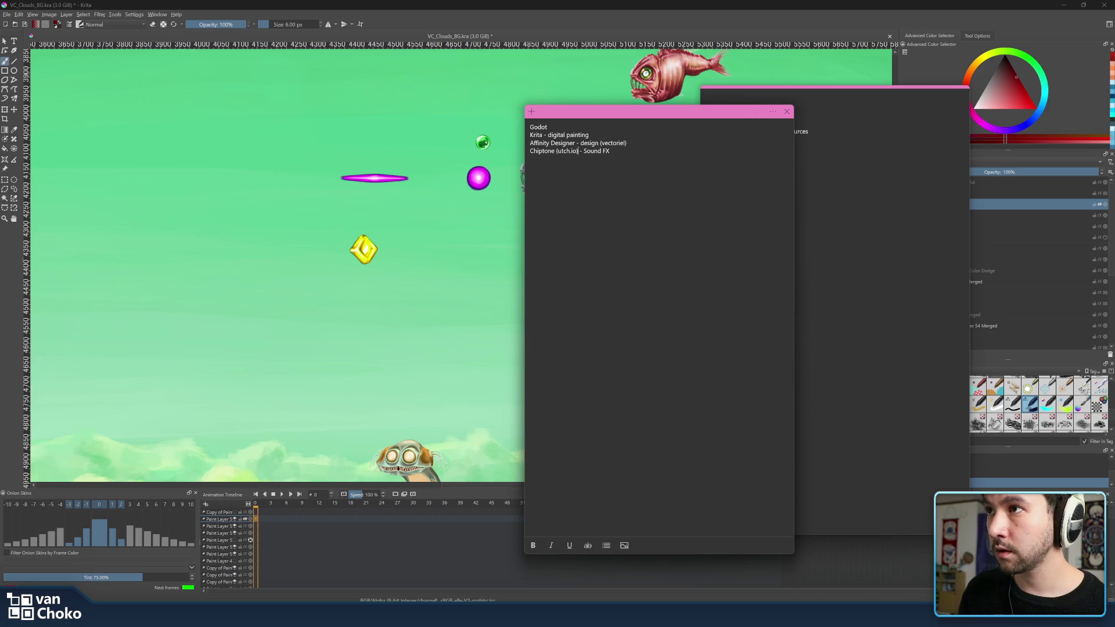
drag(561, 151, 558, 151)
text(i)
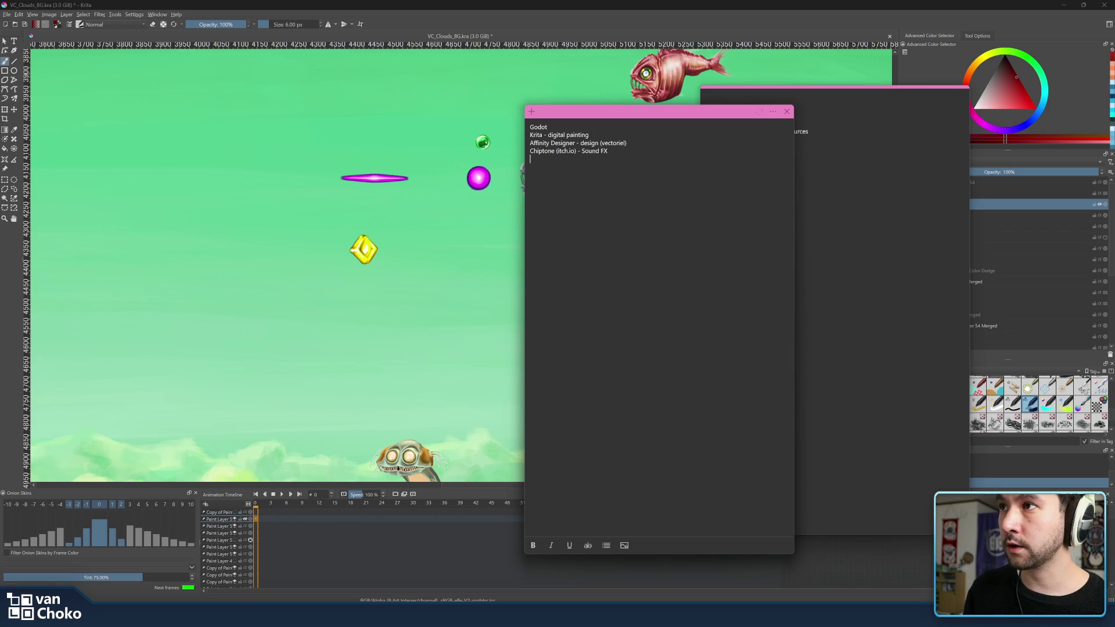
Add an 'Aseprite - Pixel art' line and start a 'Libre' entry beneath it
key(Return)
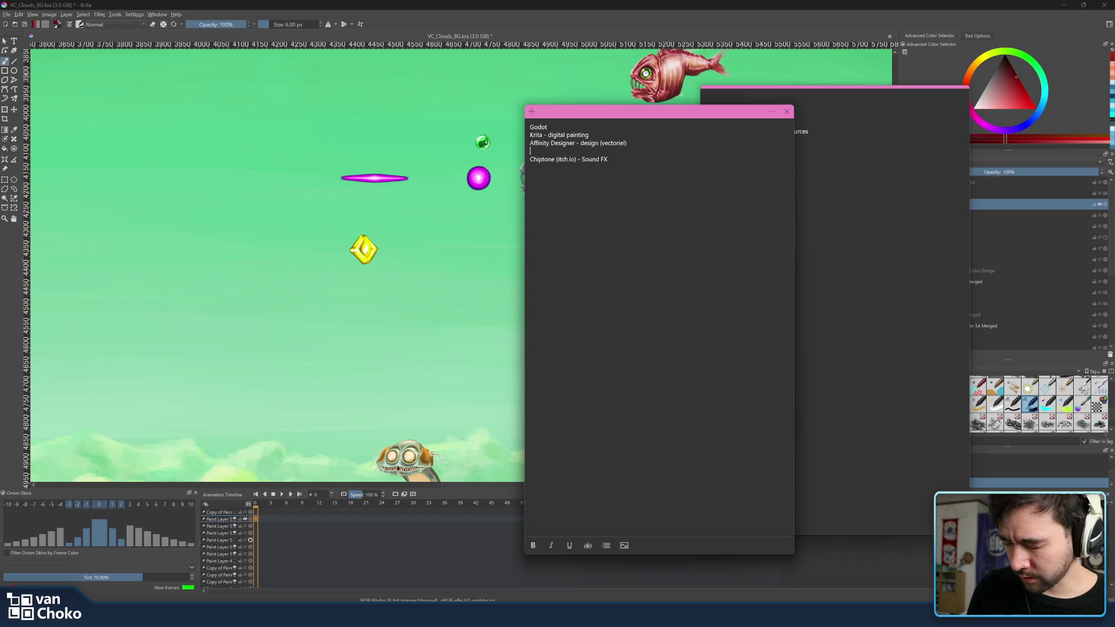
text(Aseprite)
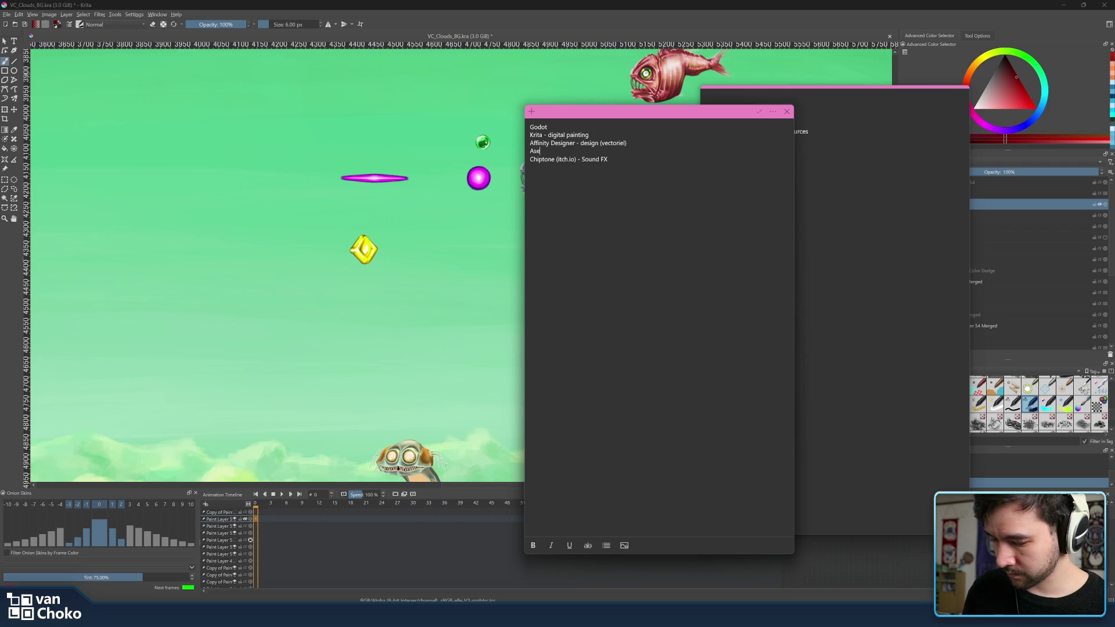
text( - Pixel art)
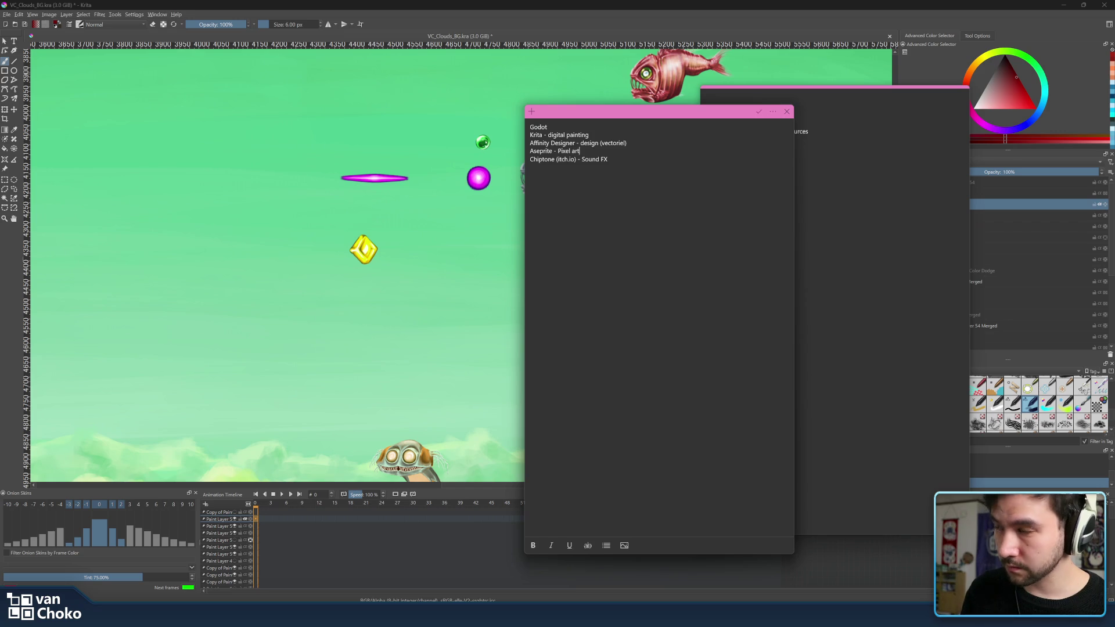
key(Return)
text(Li)
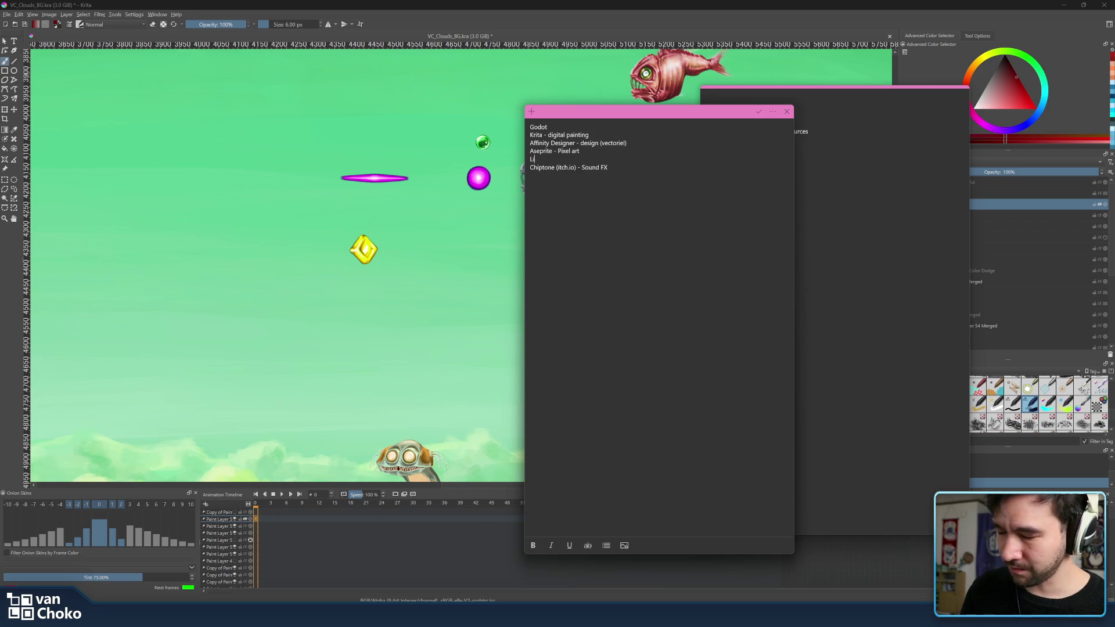
text(bre)
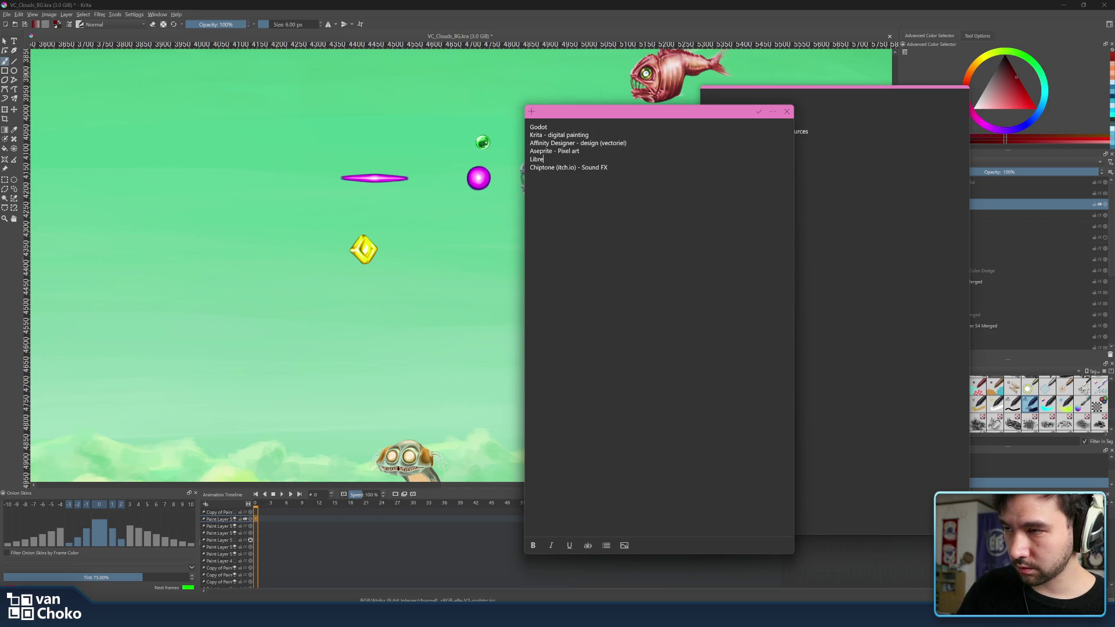
click(656, 572)
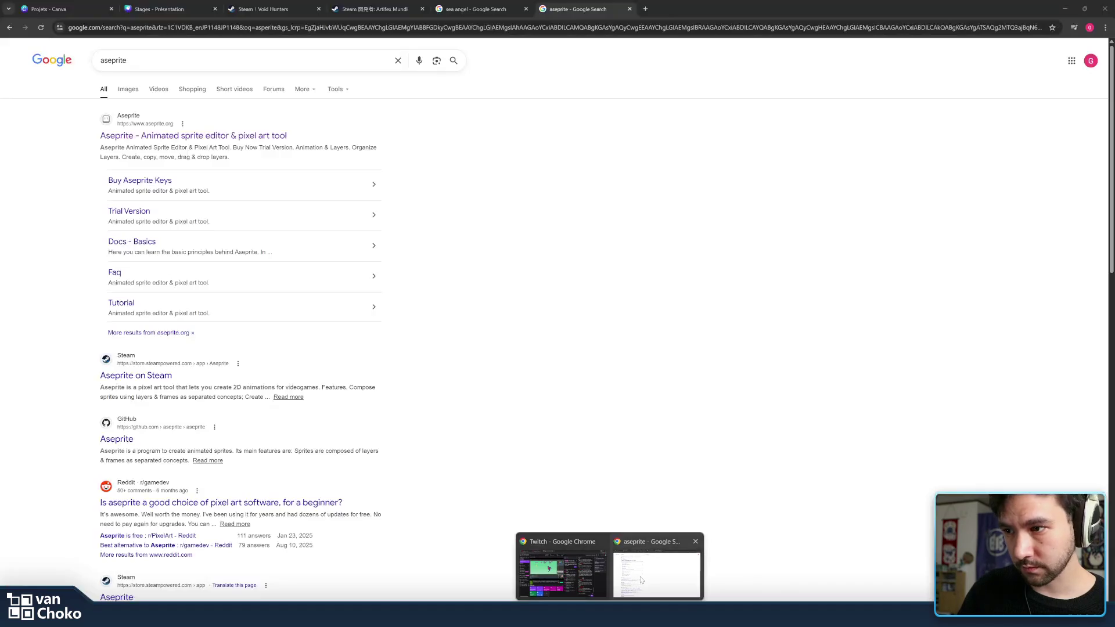
Search Google for 'libresprite' to confirm its name, then minimize Chrome
text(/)
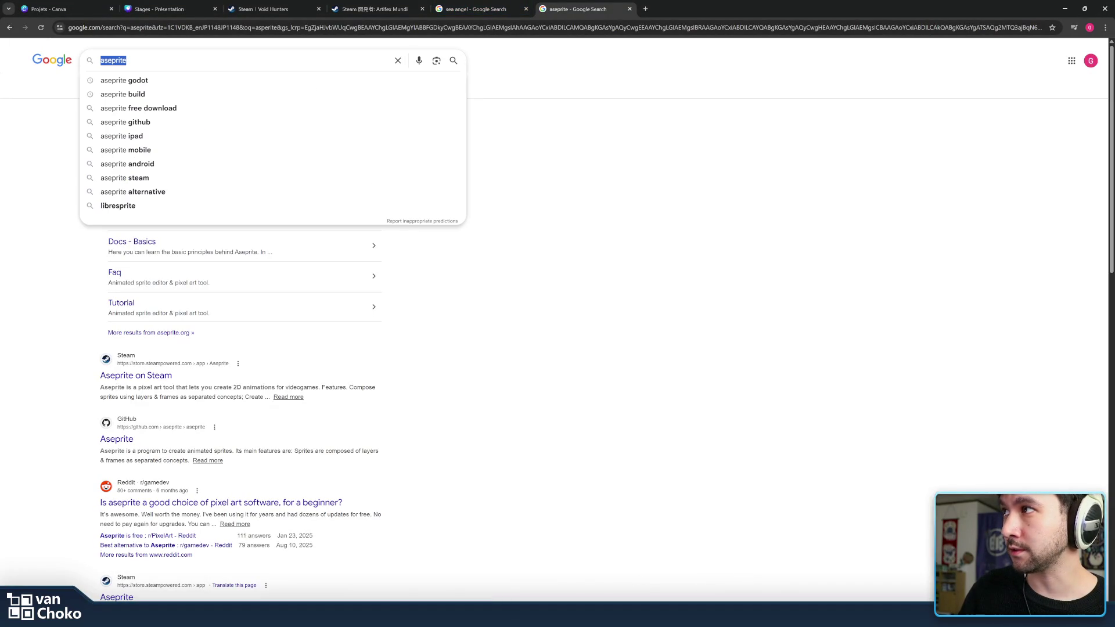
text(libre)
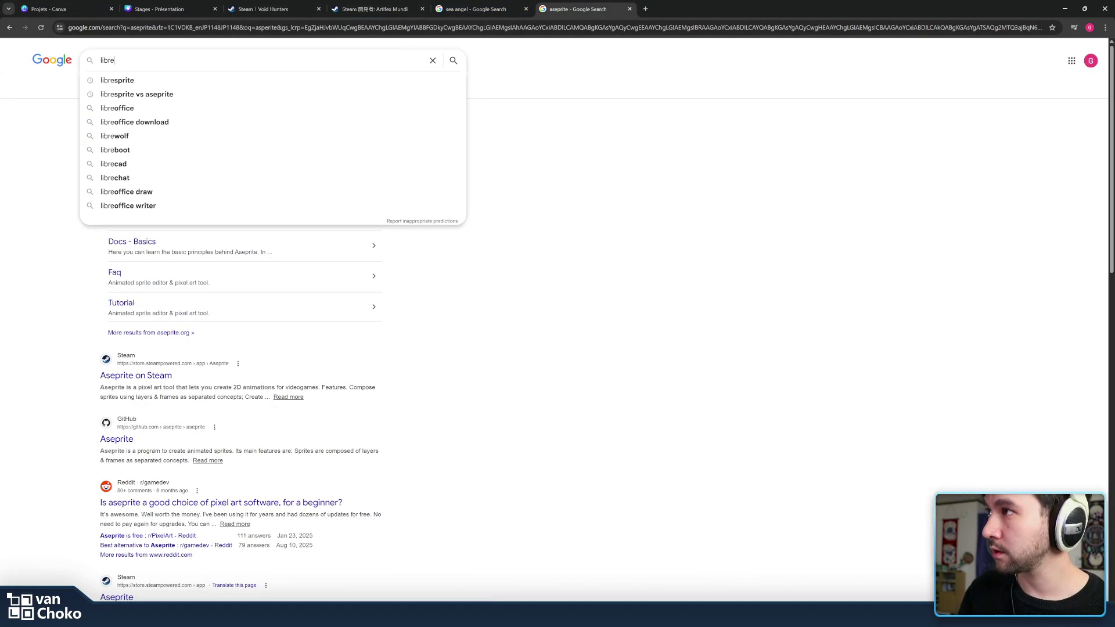
key(Down)
key(Return)
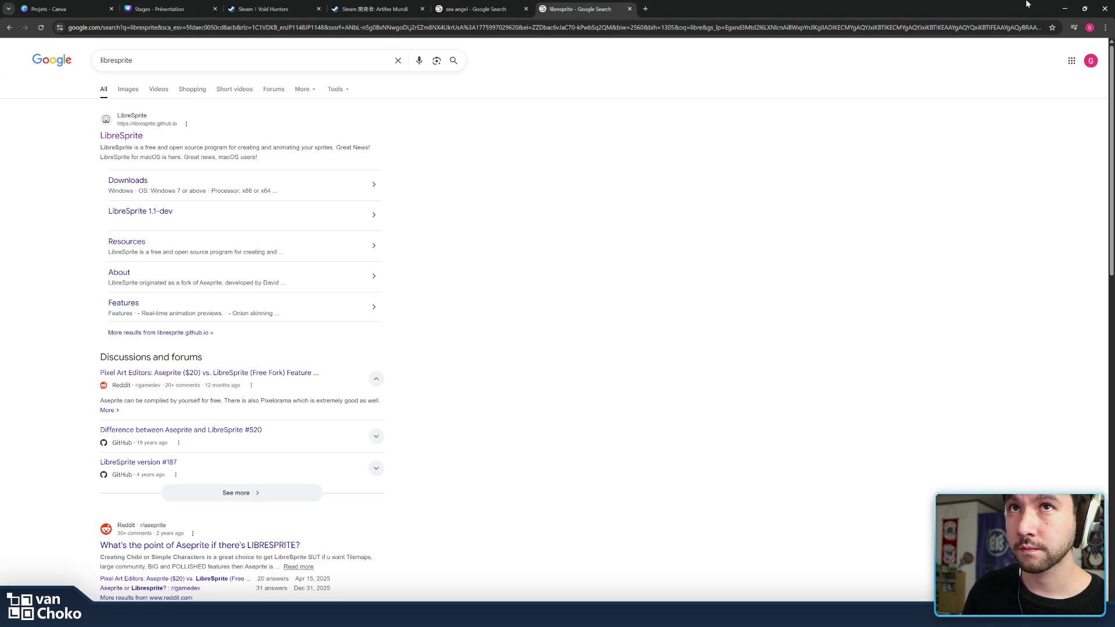
click(1063, 8)
text(LibreSprite - Pixel art (gr)
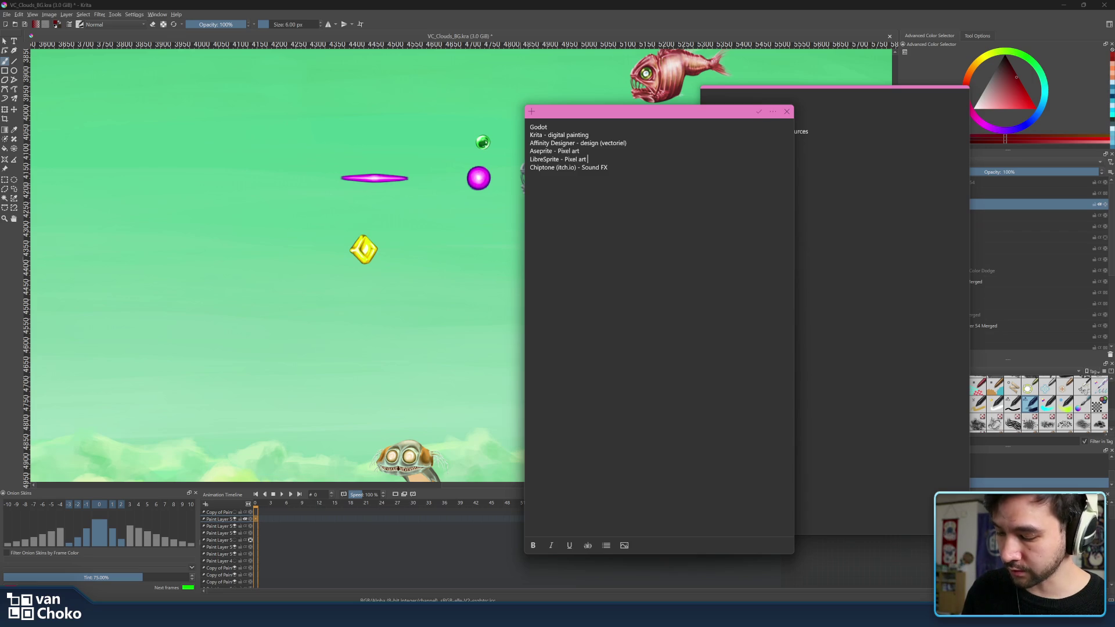
Finish the 'LibreSprite - Pixel art' entry and add blank lines after it and after Godot
text(at)
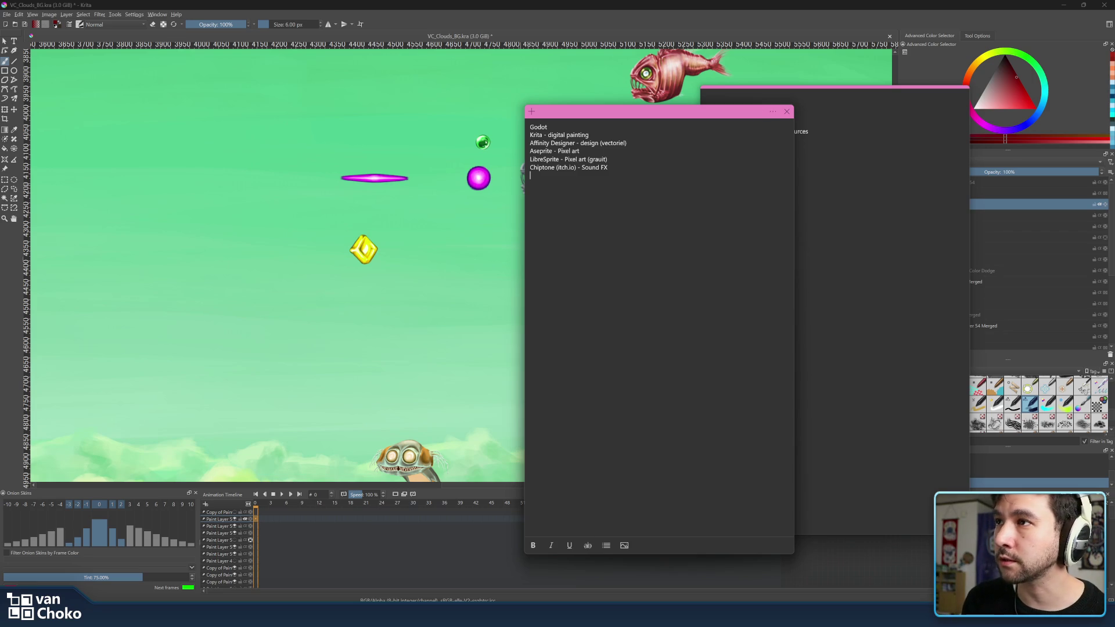
key(Return)
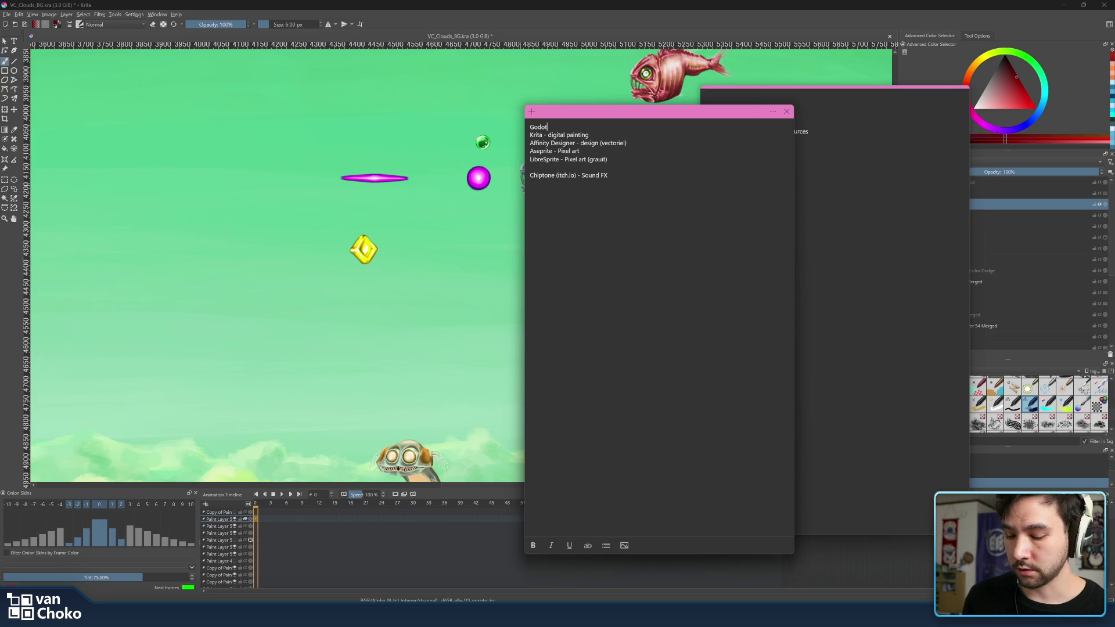
key(Return)
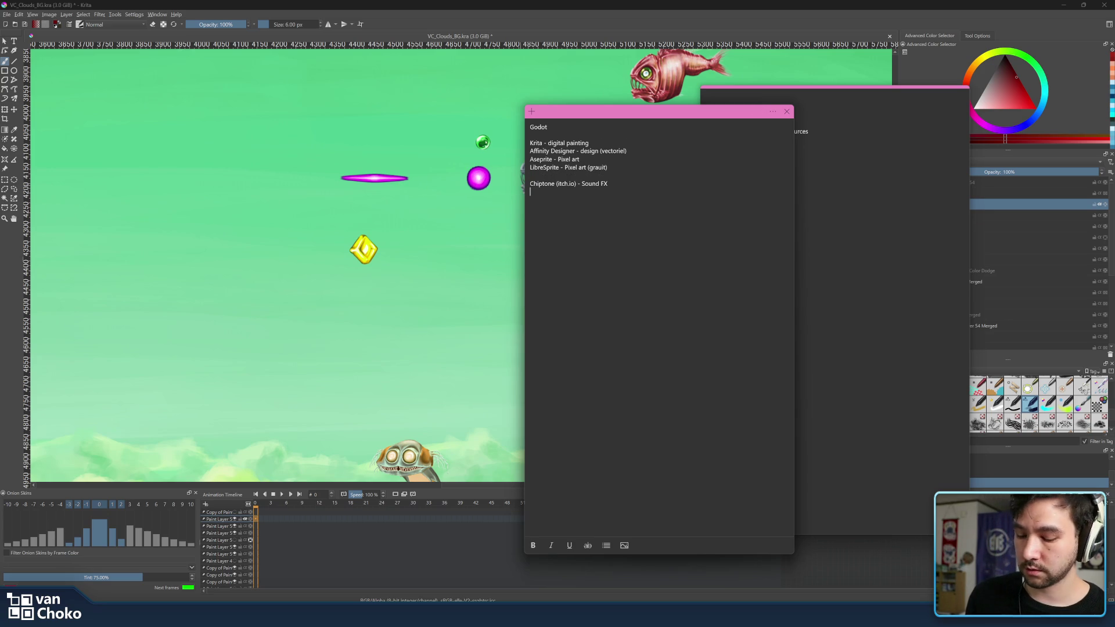
text(Wave)
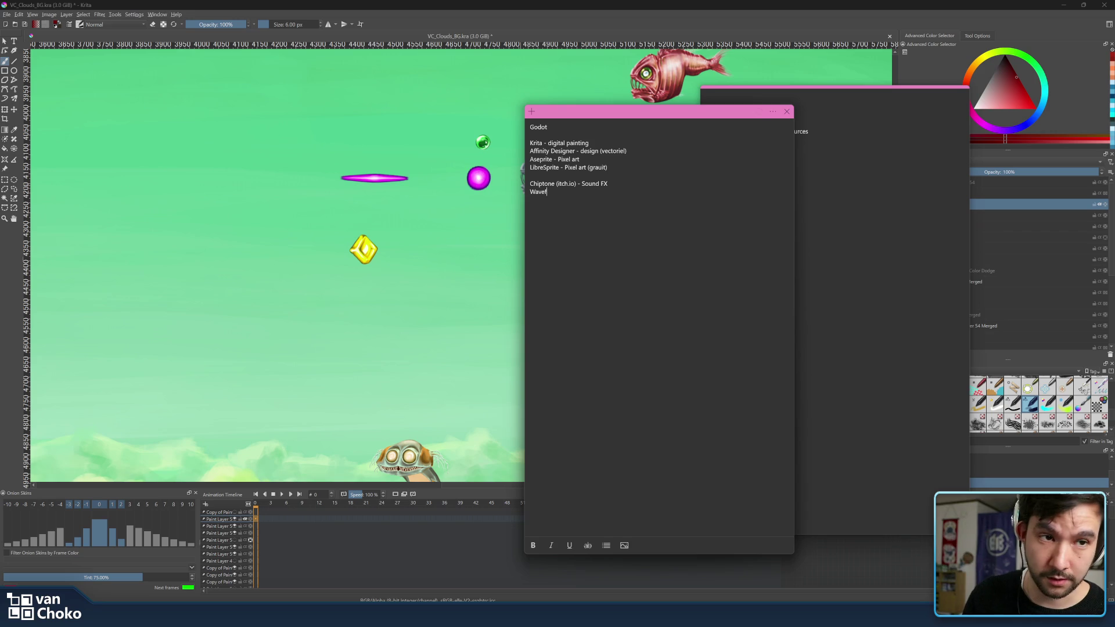
Add 'Audacity - Sound FX', 'Waveform - Music (DAW)' and 'LABS - Instrument music' to the list
text(orm)
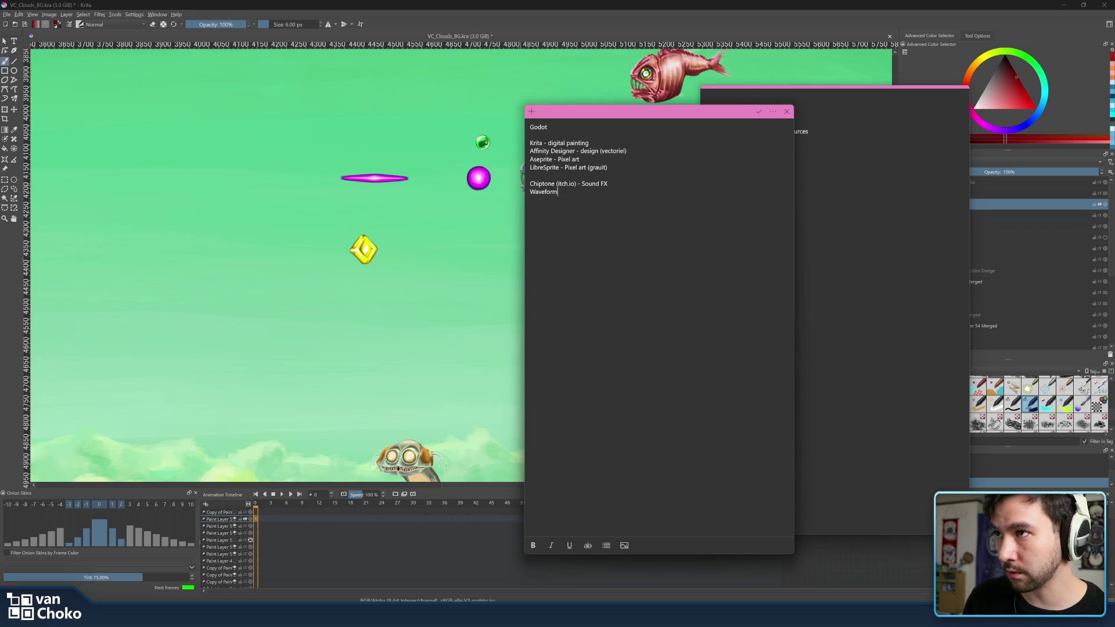
key(Return)
text(Audacity - S)
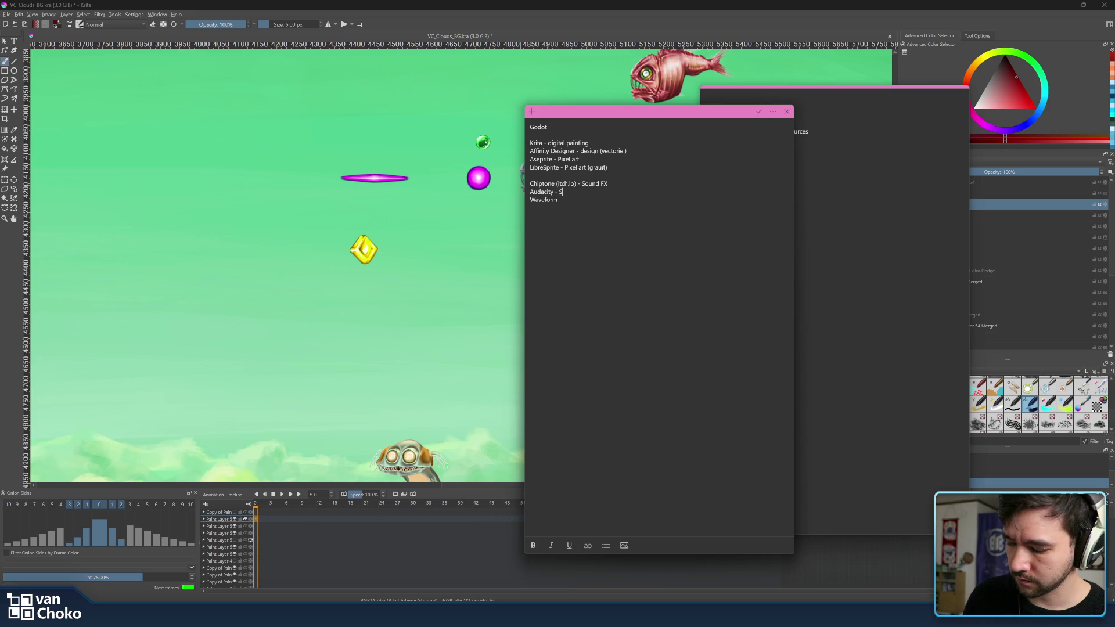
text(ound FX)
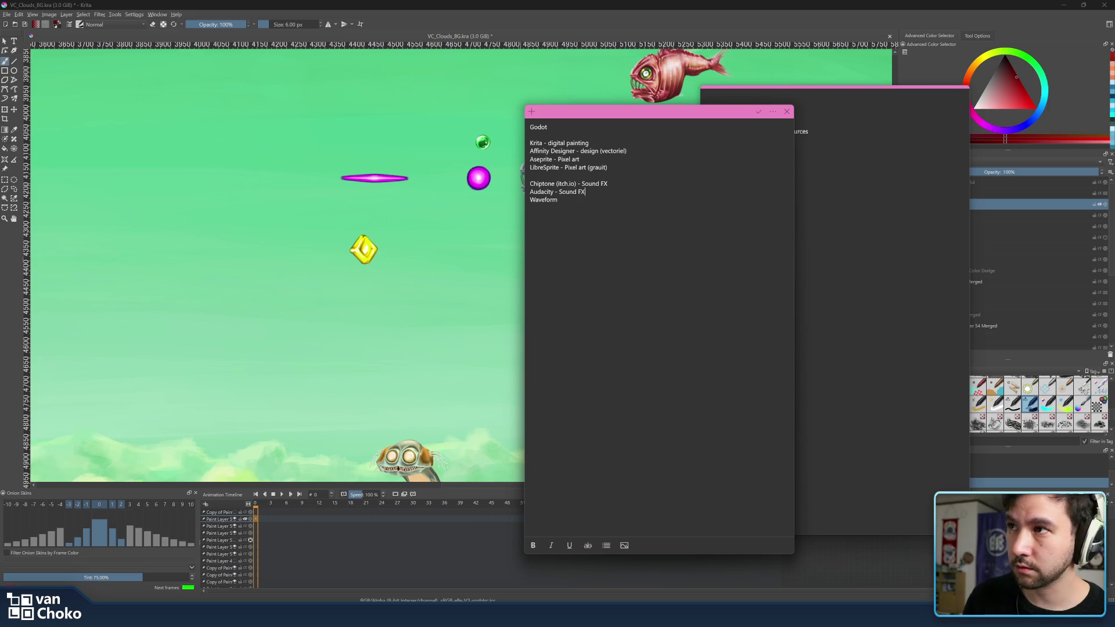
double_click(542, 192)
click(542, 184)
text(- Music ()
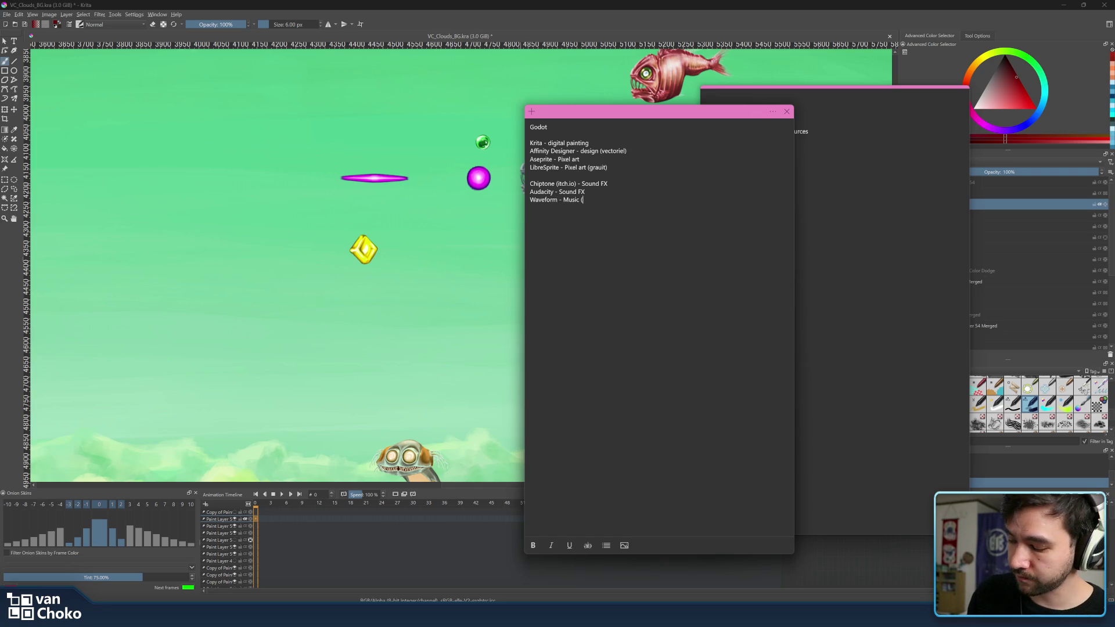
text(DAW)
text(LABS - Instru)
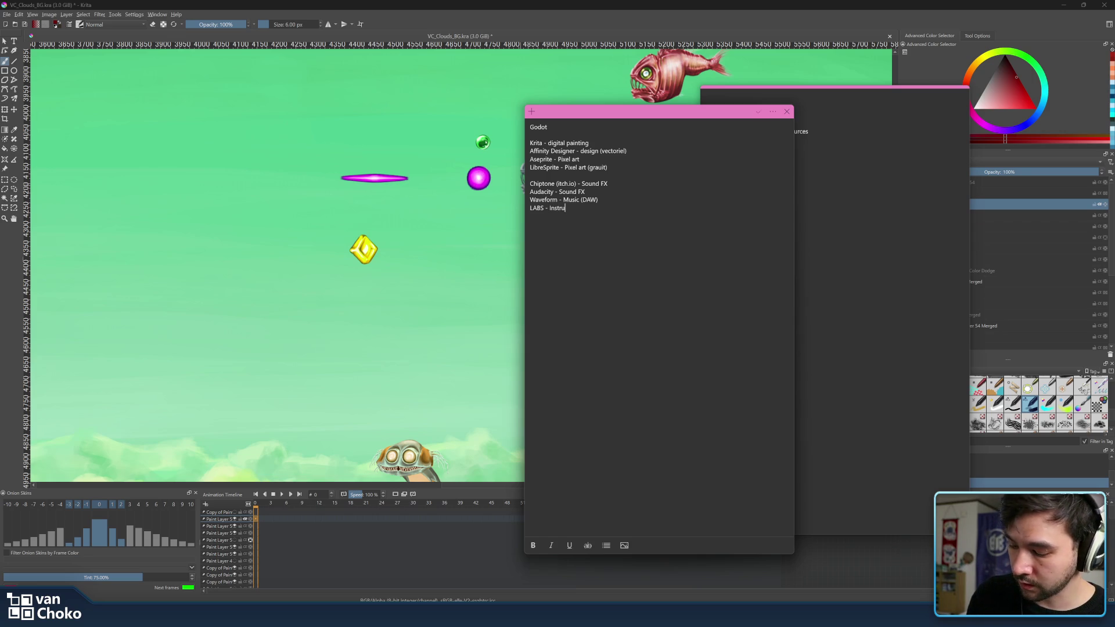
text(ment music)
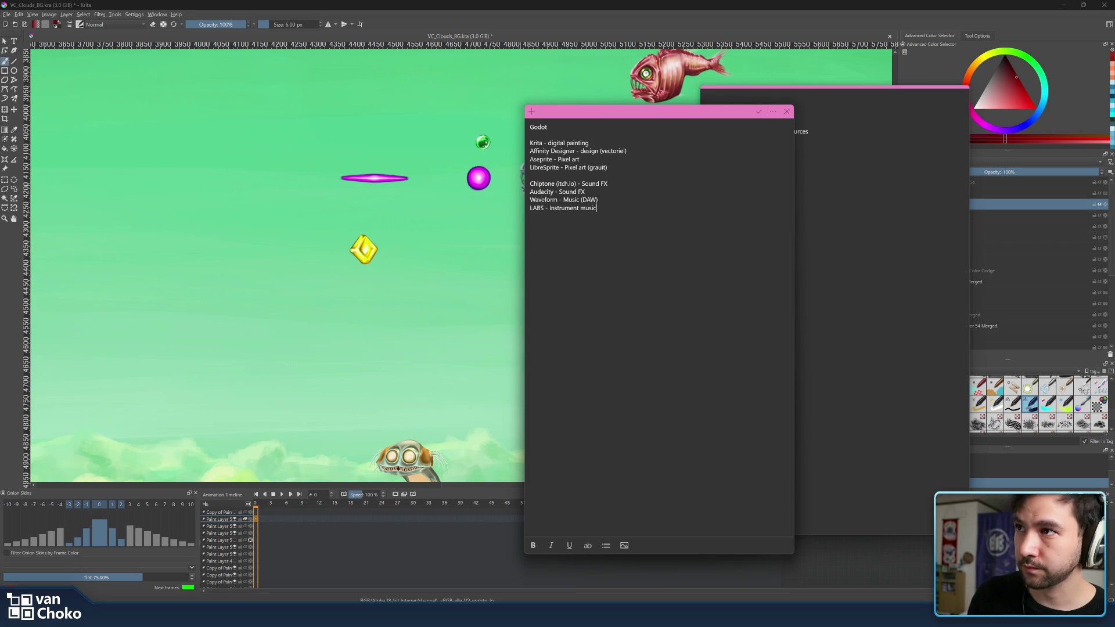
double_click(544, 200)
key(ctrl+c)
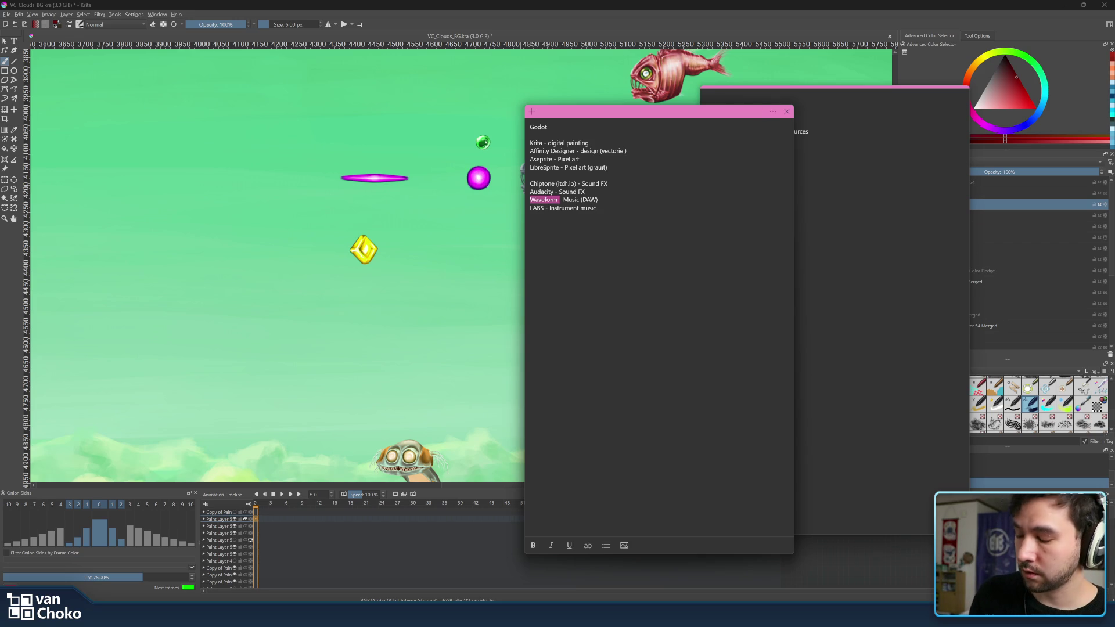
Search Google Images for 'Waveform', preview the Tracktion Waveform 10 image, then close that tab
mouse_move(610, 615)
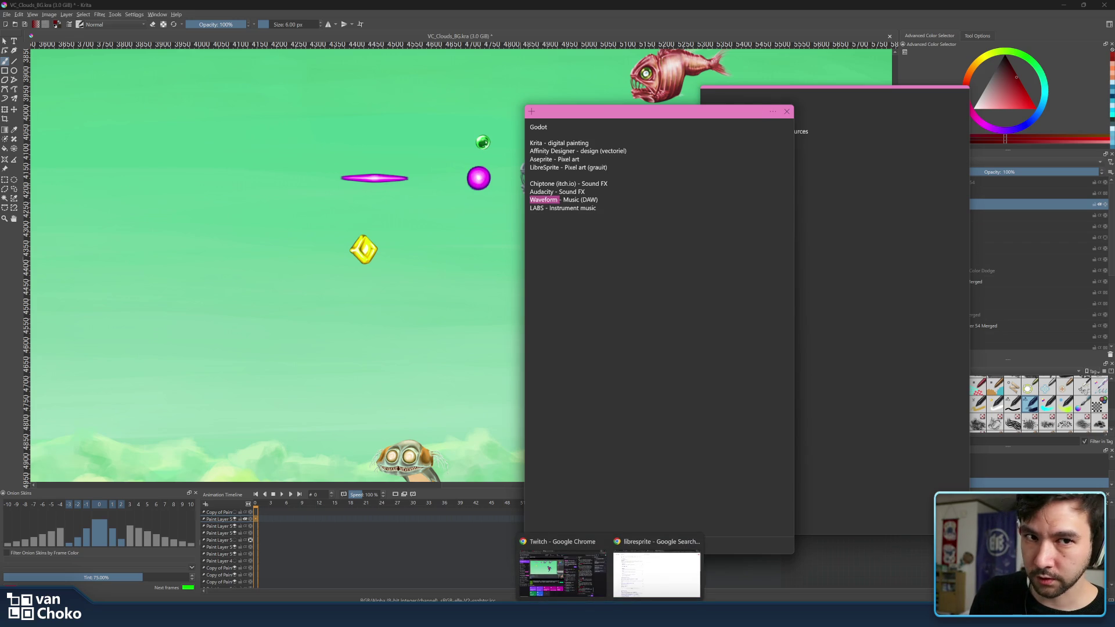
click(660, 587)
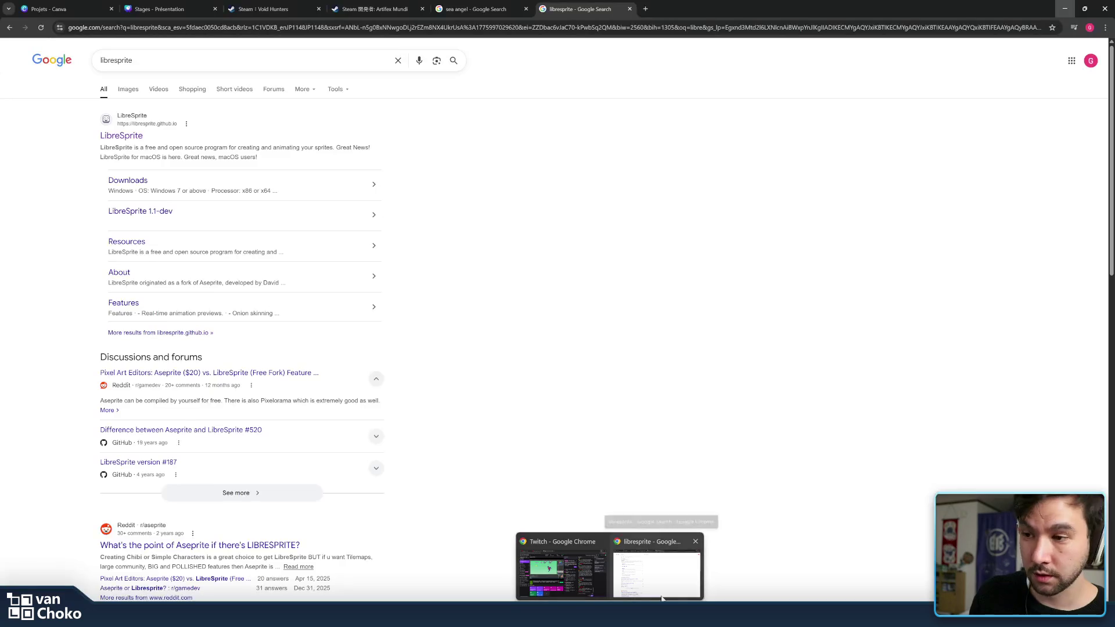
click(647, 10)
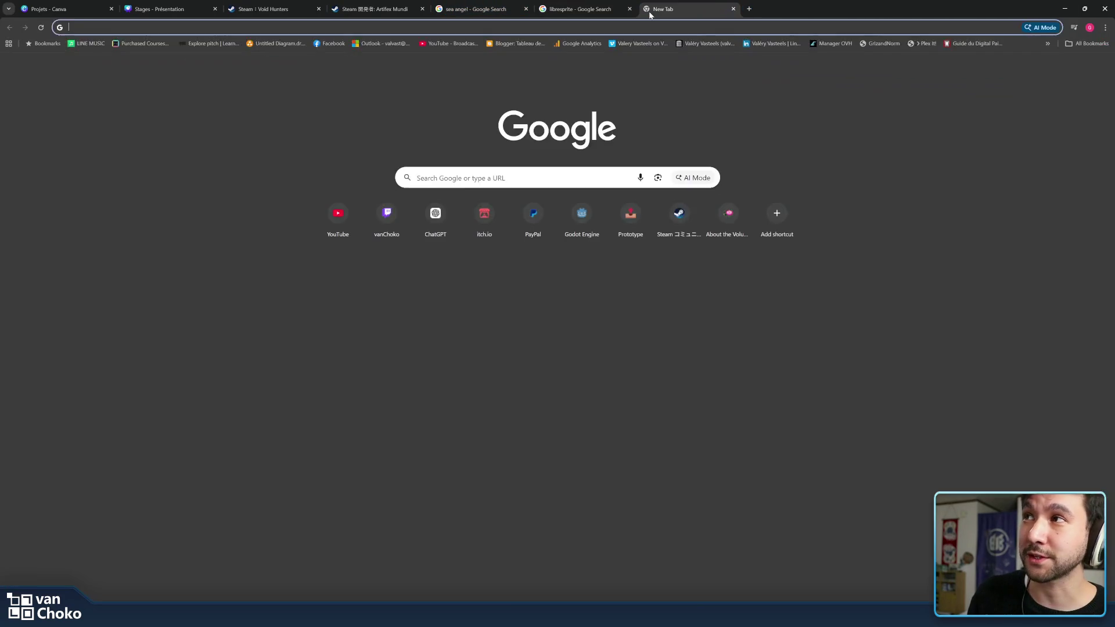
key(ctrl+v)
key(Return)
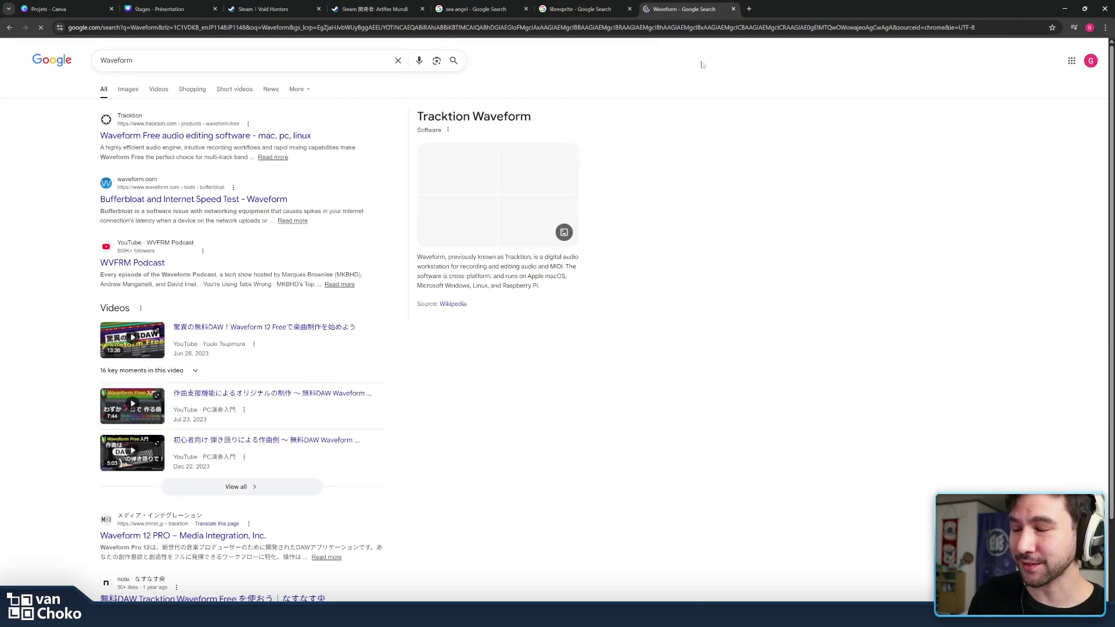
click(128, 89)
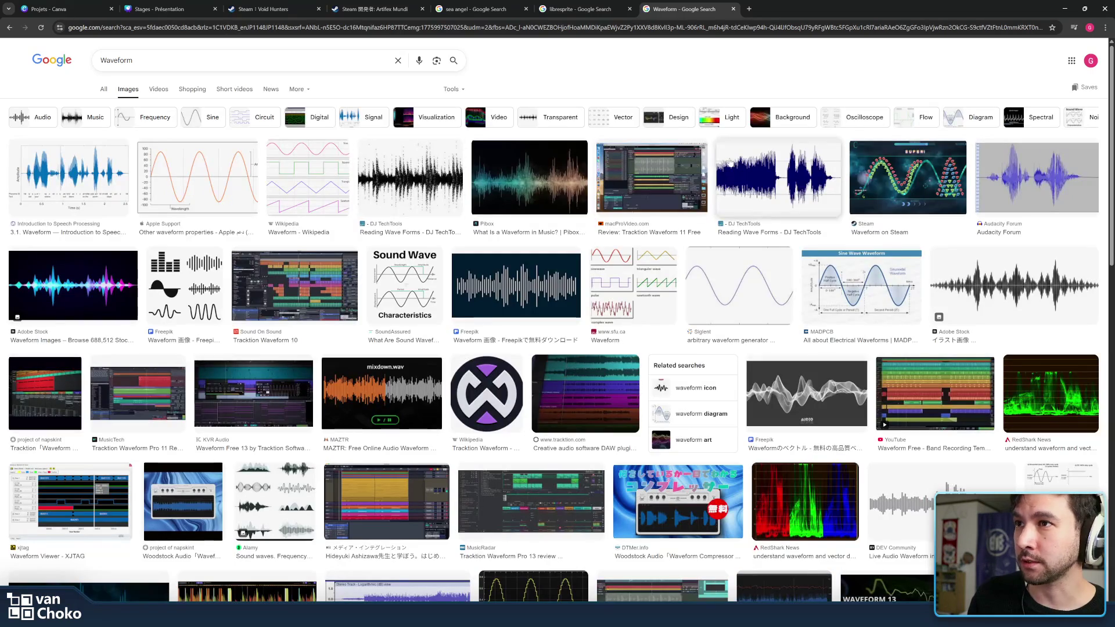
click(585, 393)
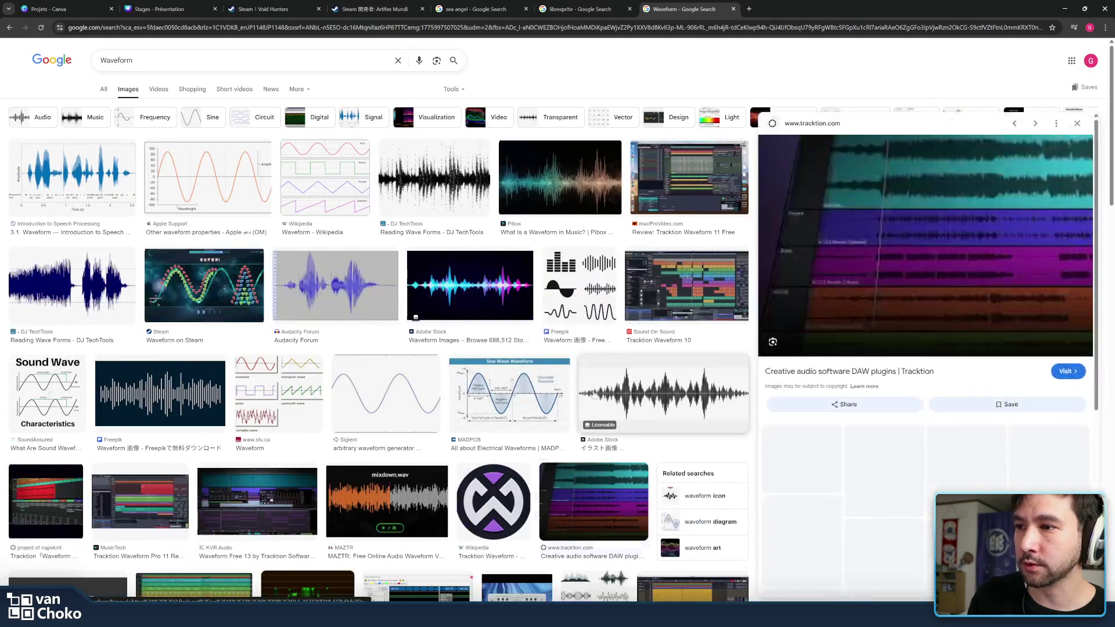
click(686, 285)
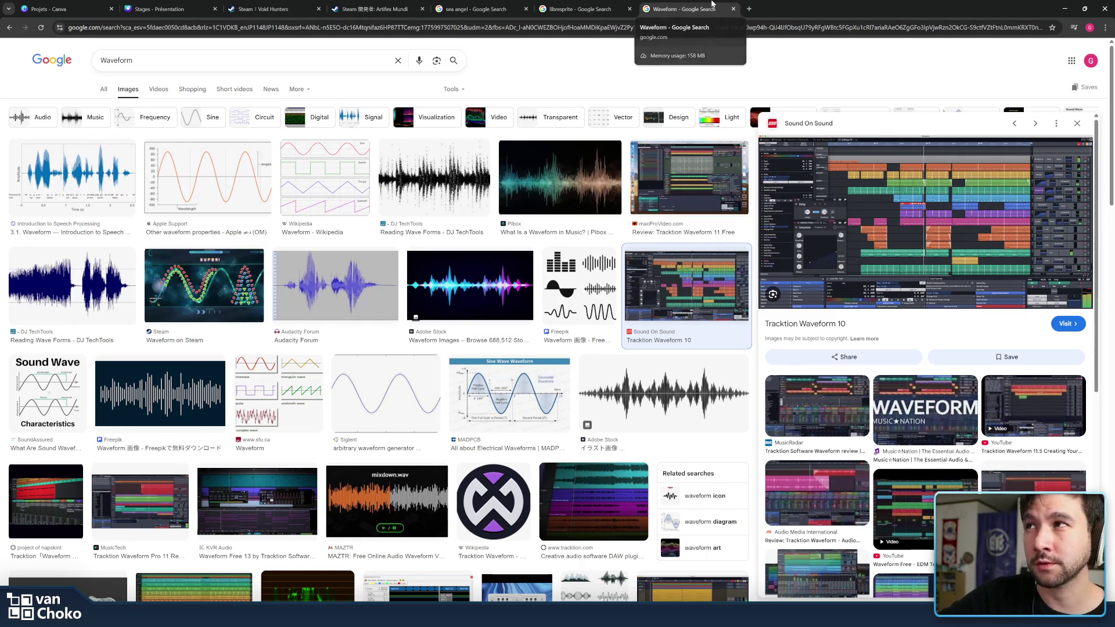
middle_click(712, 3)
key(ctrl+a)
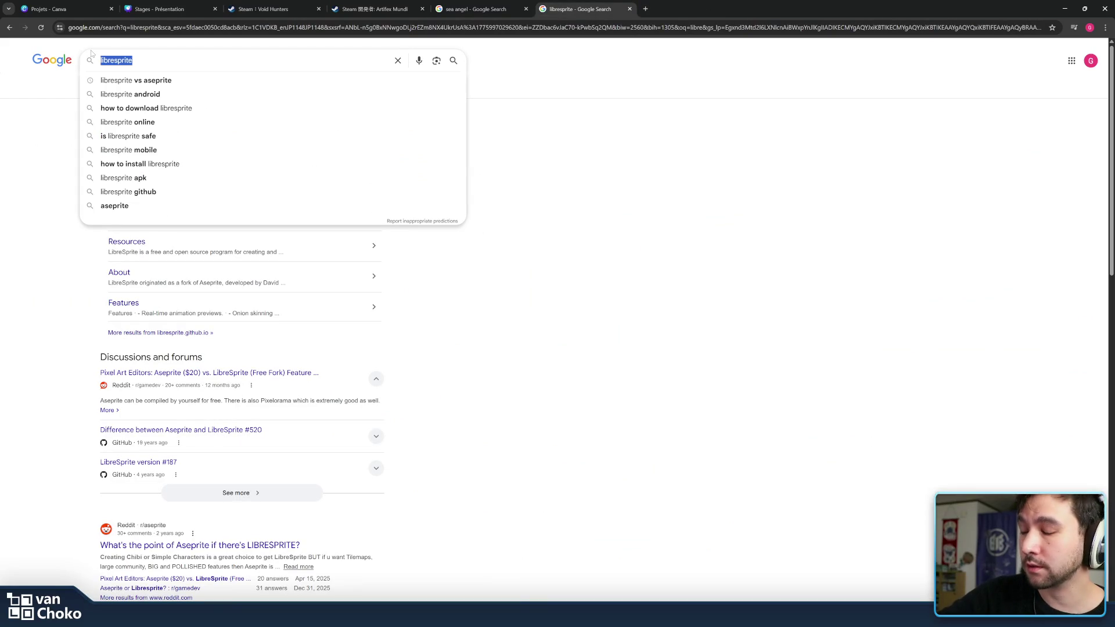
Search 'labs spitfire', browse the LABS by Spitfire Audio site, then close it and minimize Chrome
text(labs)
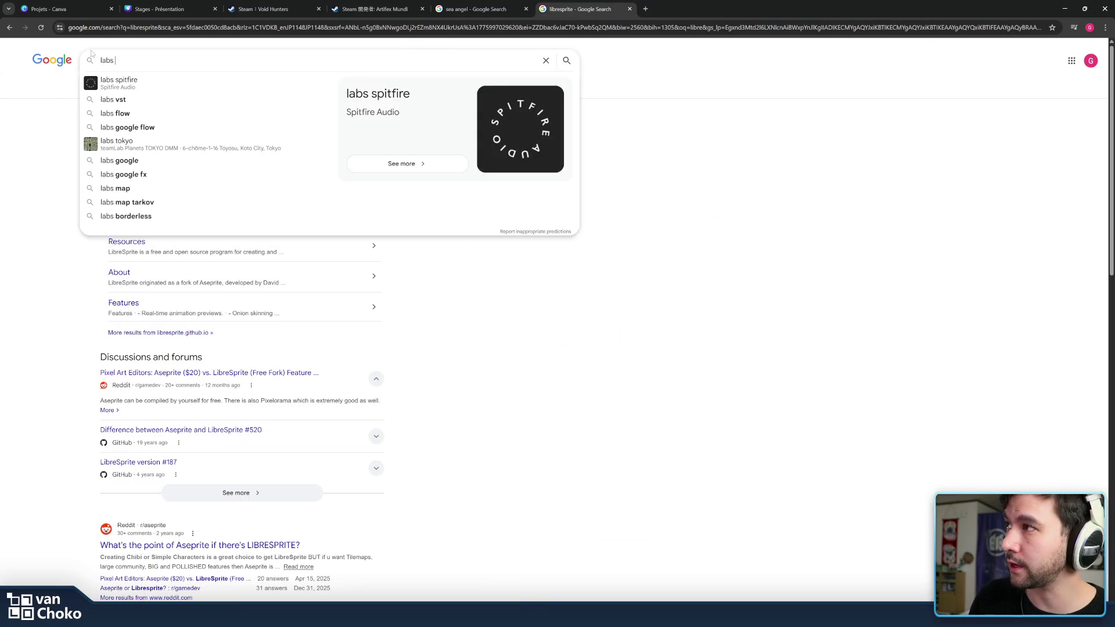
click(119, 82)
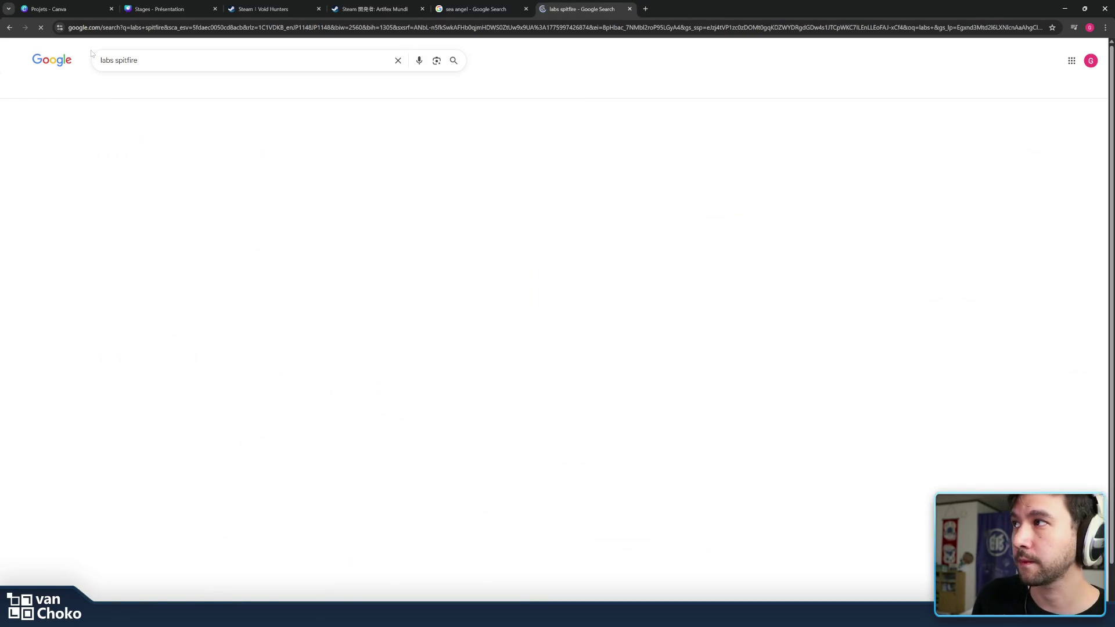
middle_click(158, 137)
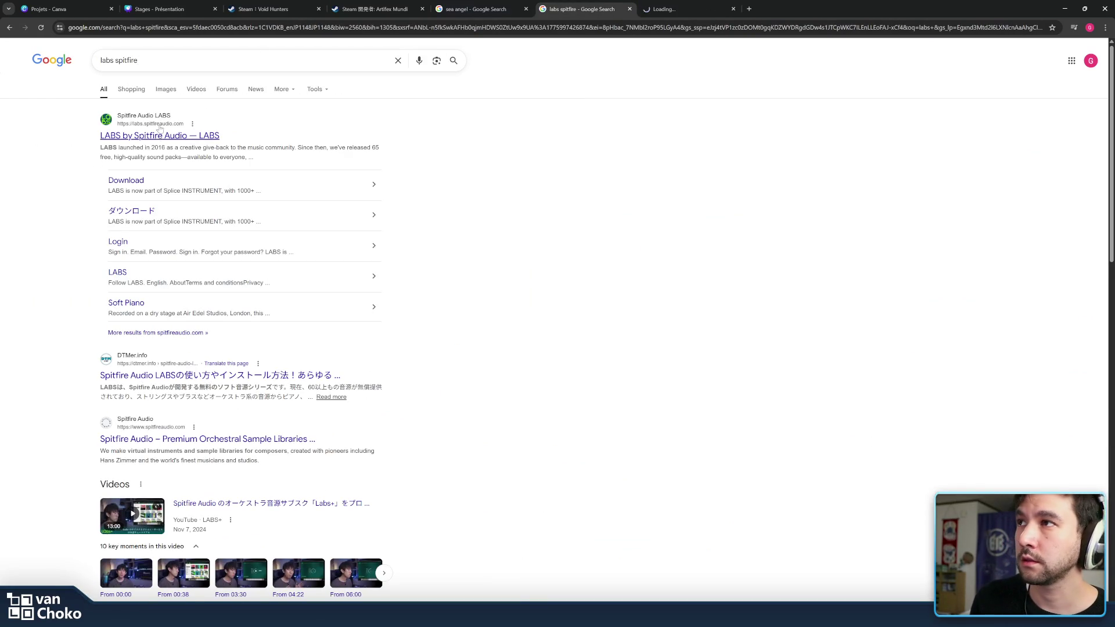
click(682, 7)
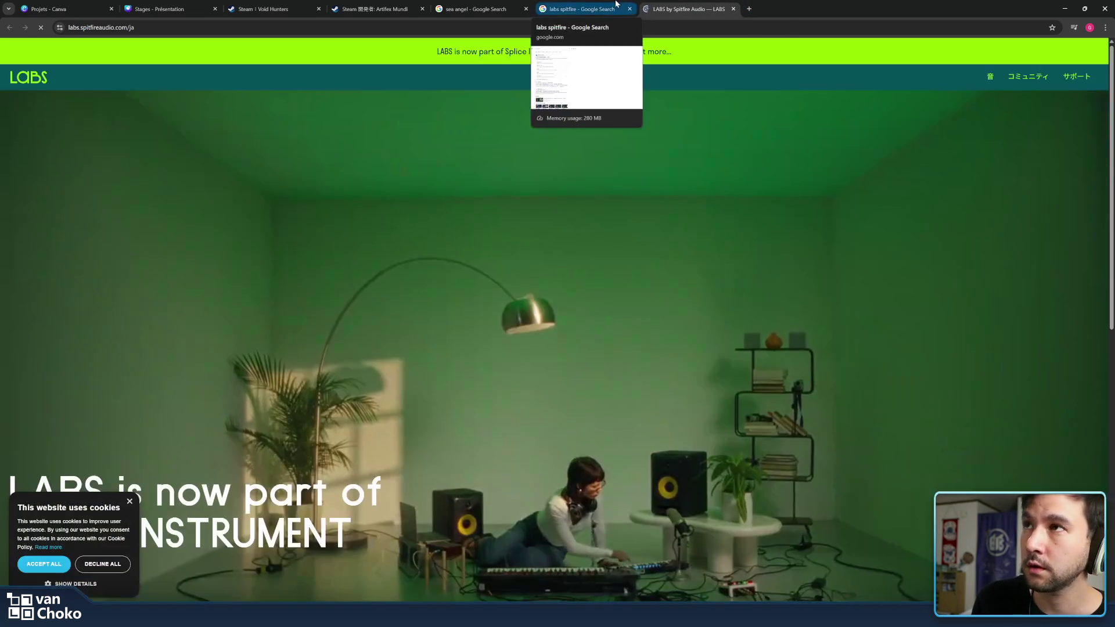
scroll(699, 274, down, 8)
scroll(699, 280, down, 10)
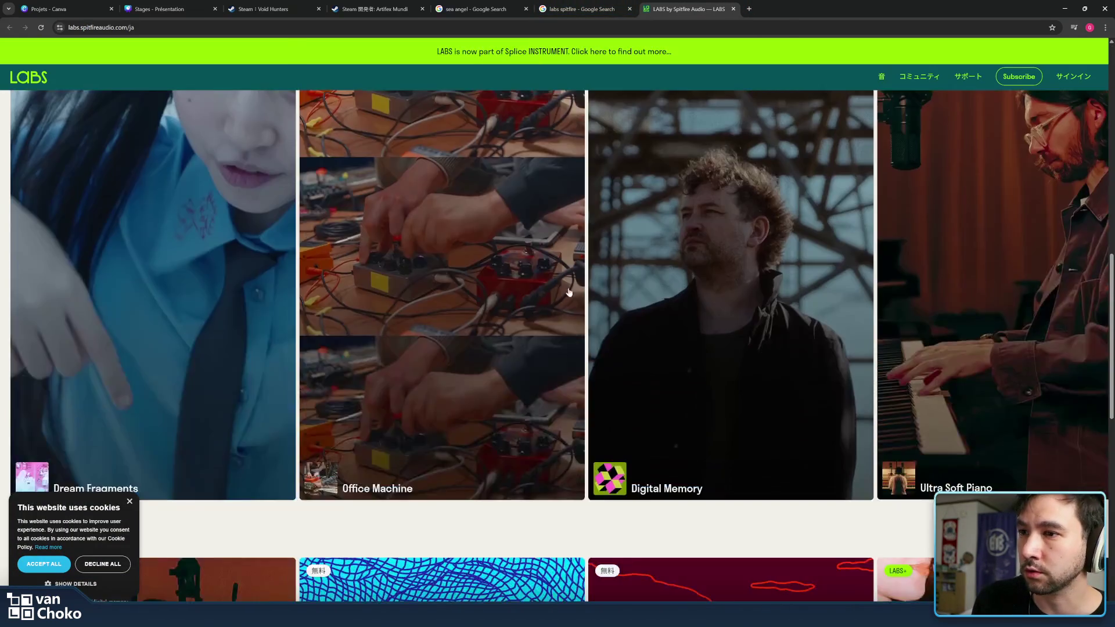
scroll(586, 338, down, 2)
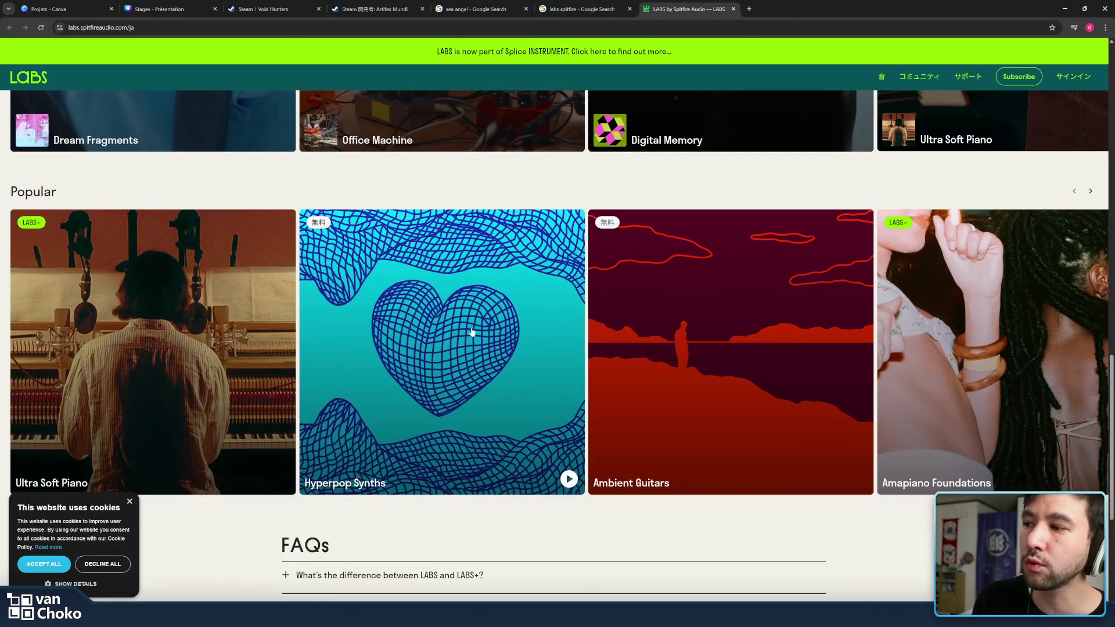
scroll(493, 344, down, 4)
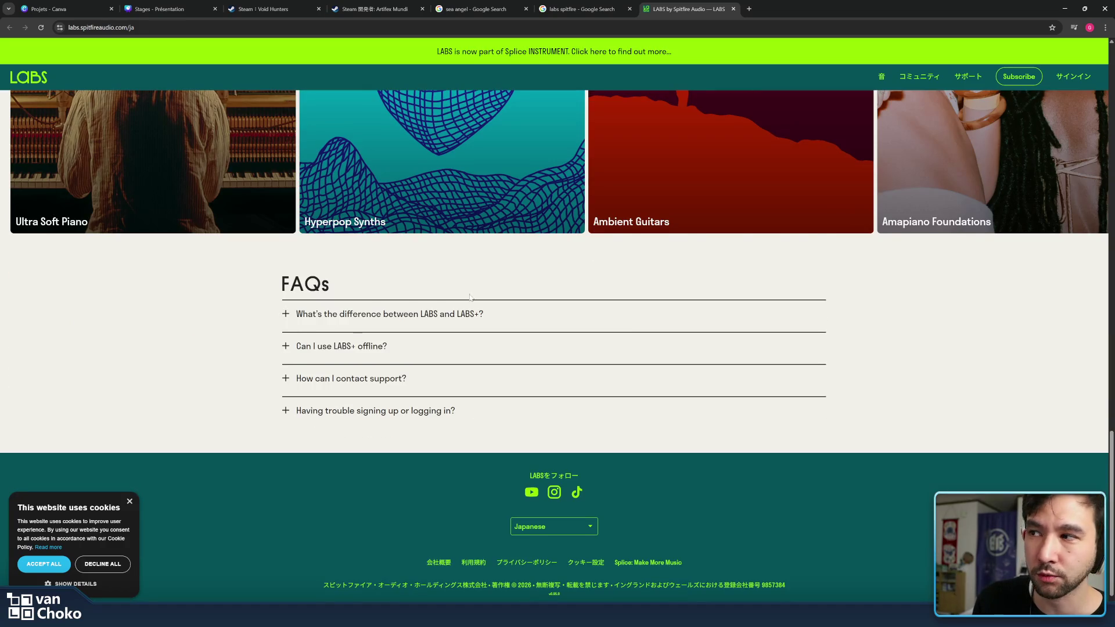
scroll(637, 247, up, 4)
scroll(637, 232, up, 7)
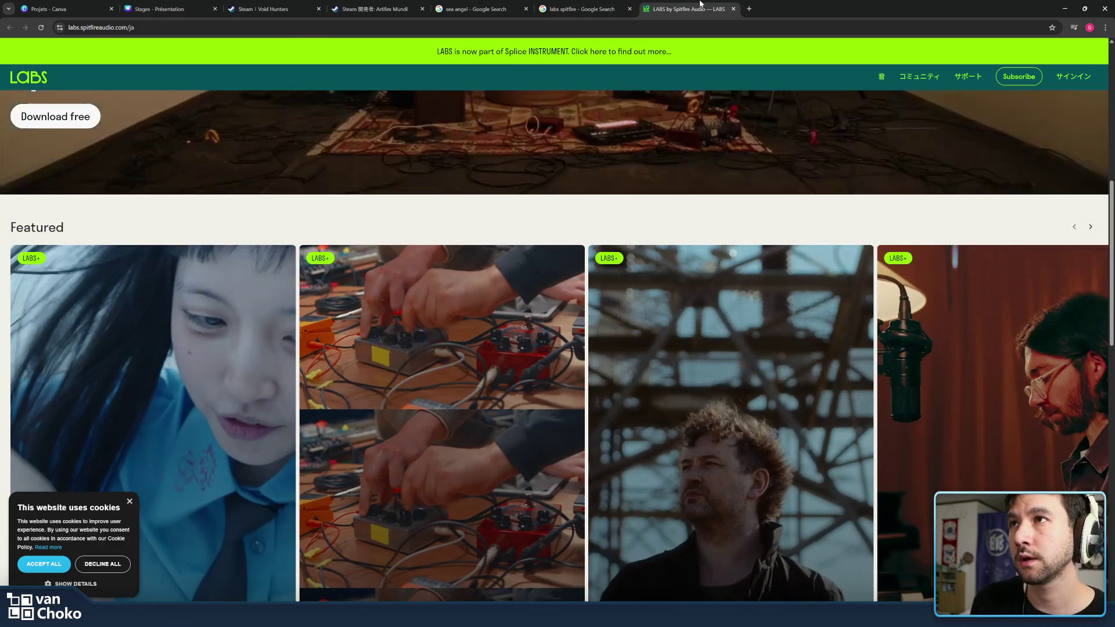
middle_click(683, 12)
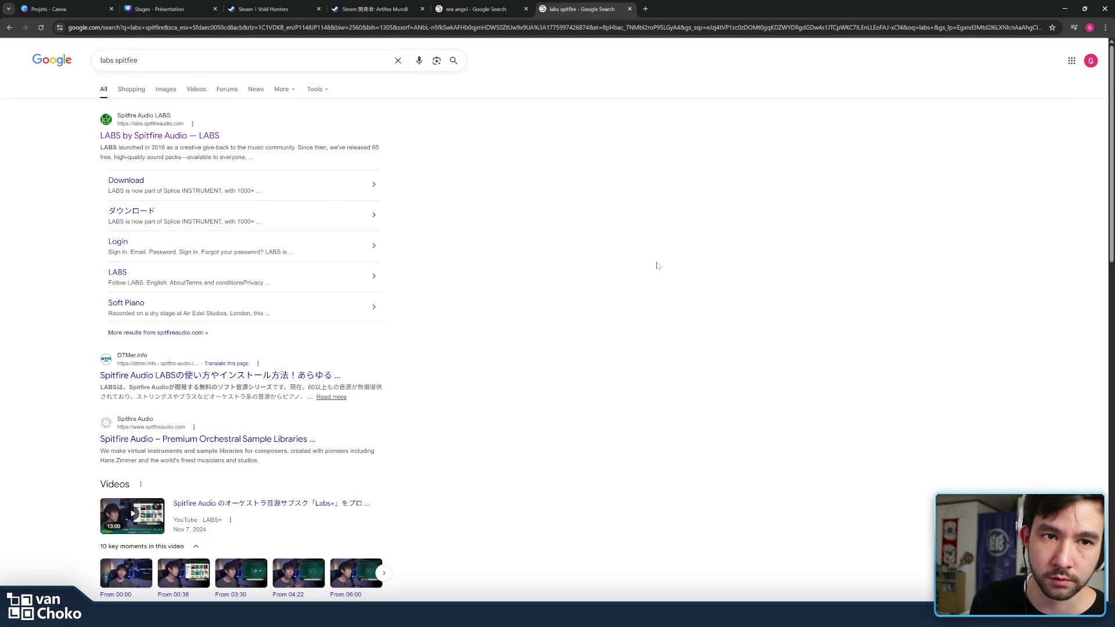
click(1064, 8)
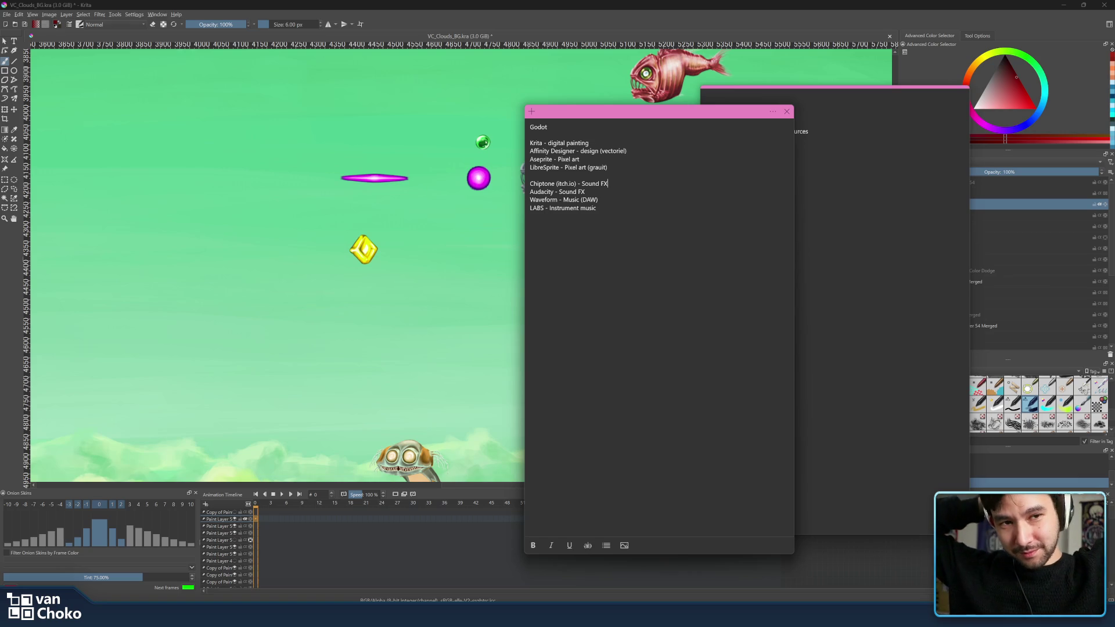
Focus the tool-list note, then bring the Krita window in front of the Sticky Notes
click(608, 184)
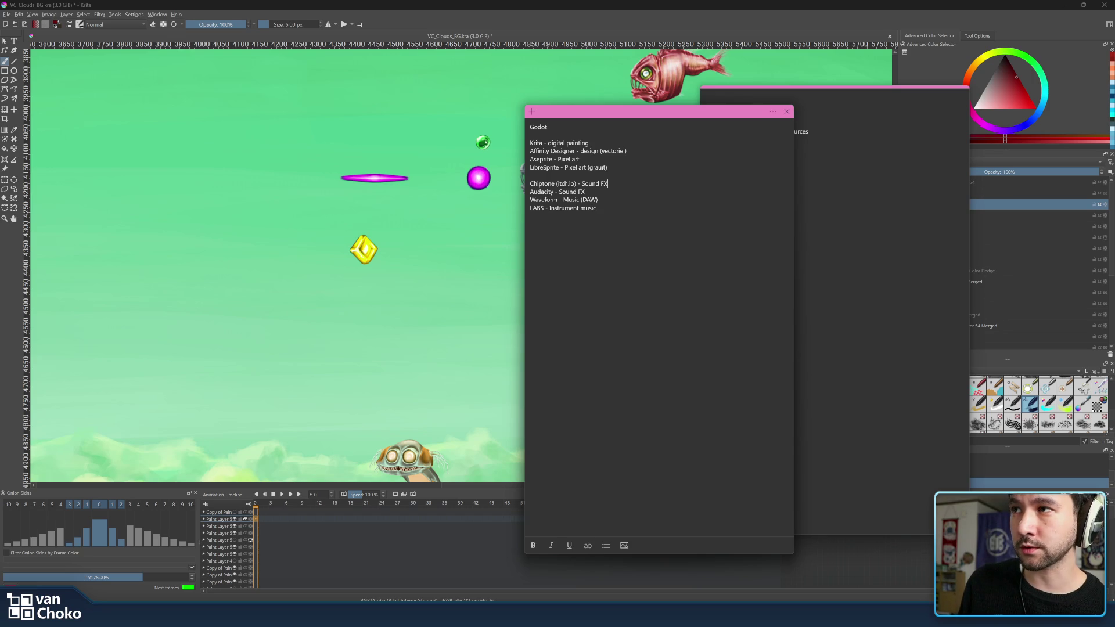
click(699, 4)
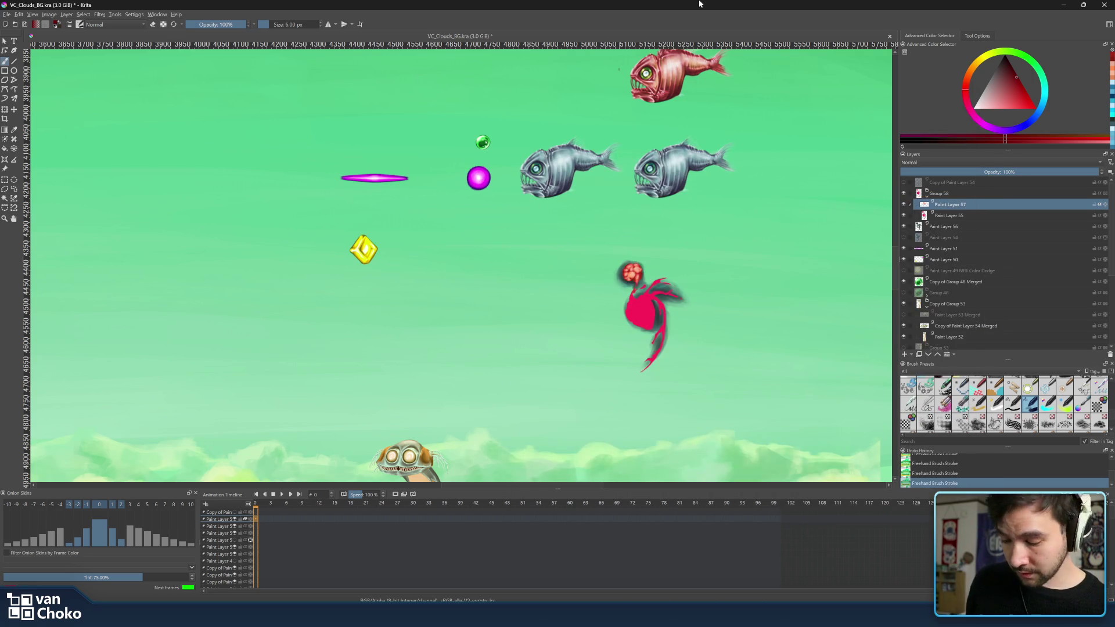
Zoom in on the sea angel, sample red from its head and darken it to a deep red
scroll(701, 275, up, 5)
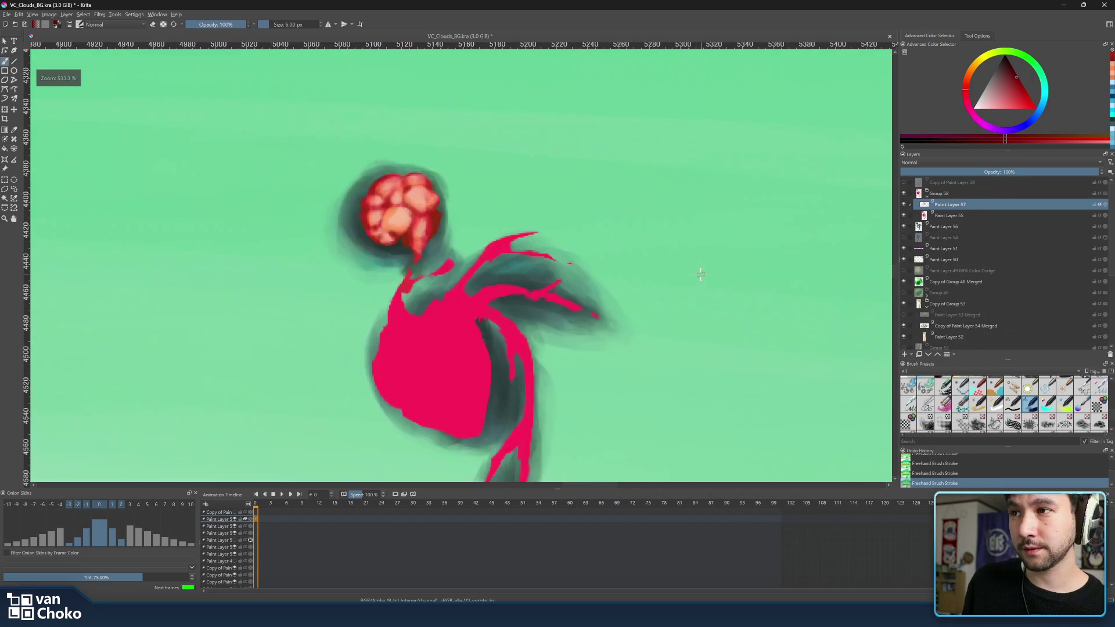
drag(503, 235, 699, 281)
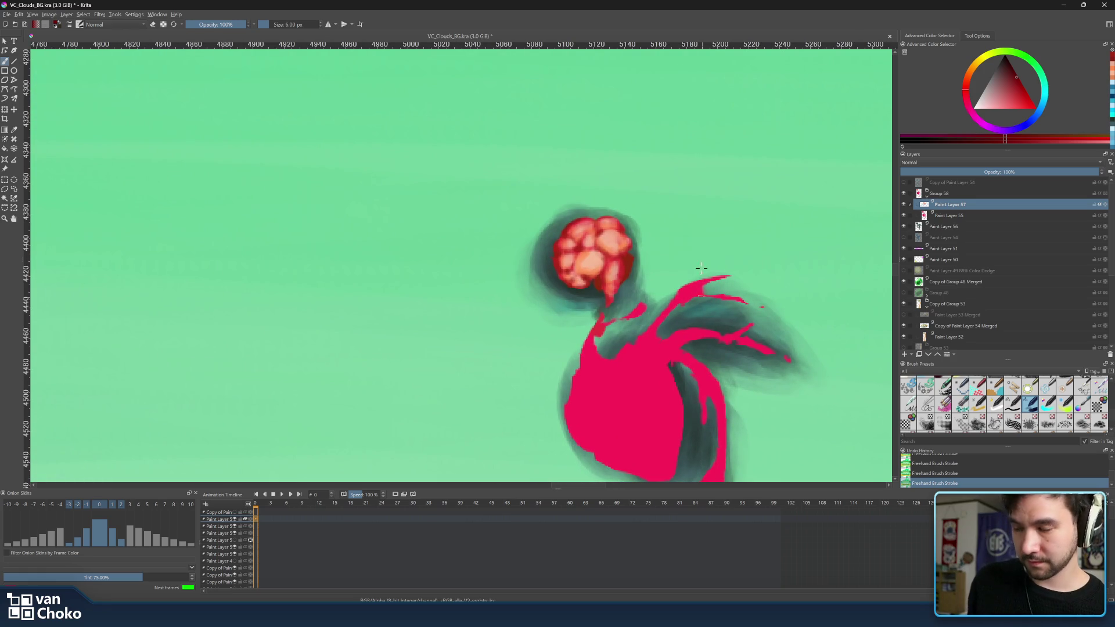
click(1022, 97)
drag(1022, 97, 1027, 92)
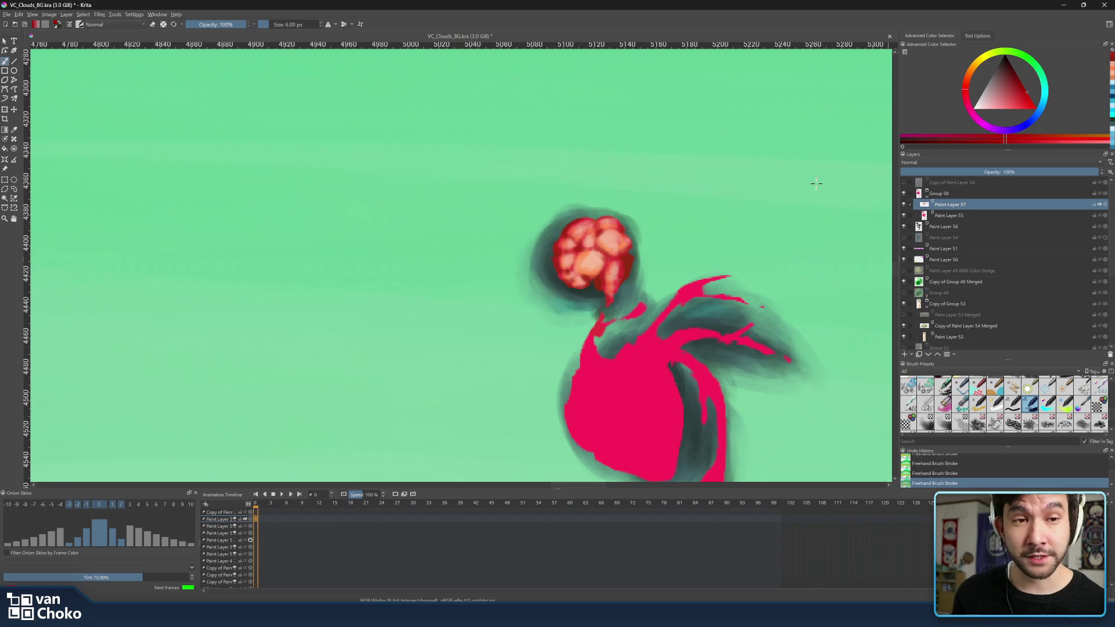
drag(722, 229, 814, 200)
Darken the colour toward deep red and adjust the brush size with the bracket keys, settling on 4 px
ctrl+scroll(810, 203, up, 3)
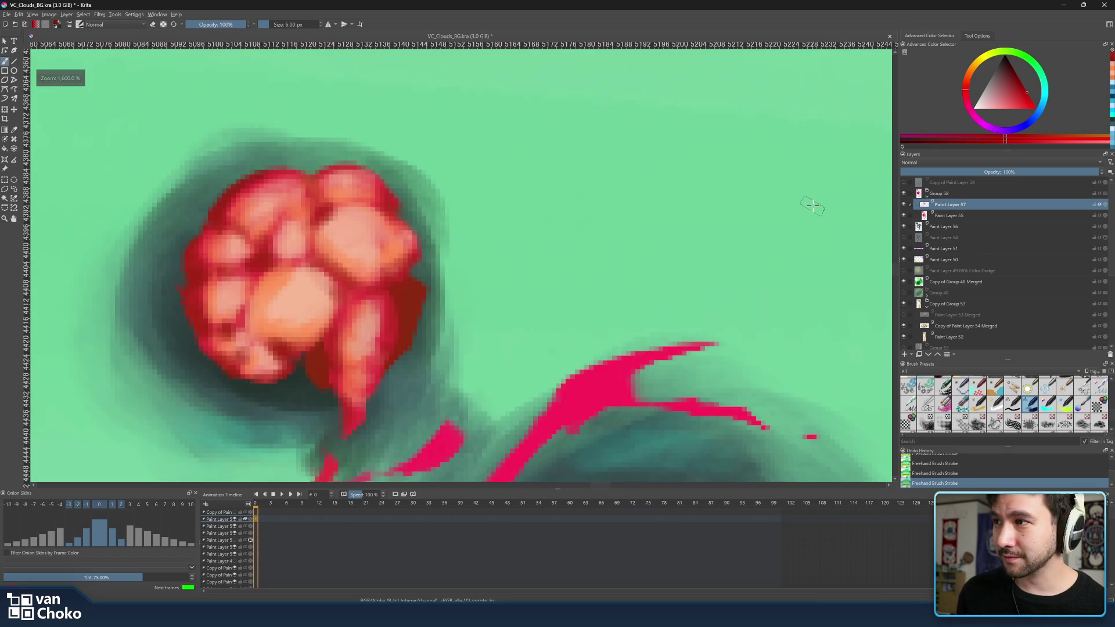
ctrl+scroll(785, 221, down, 2)
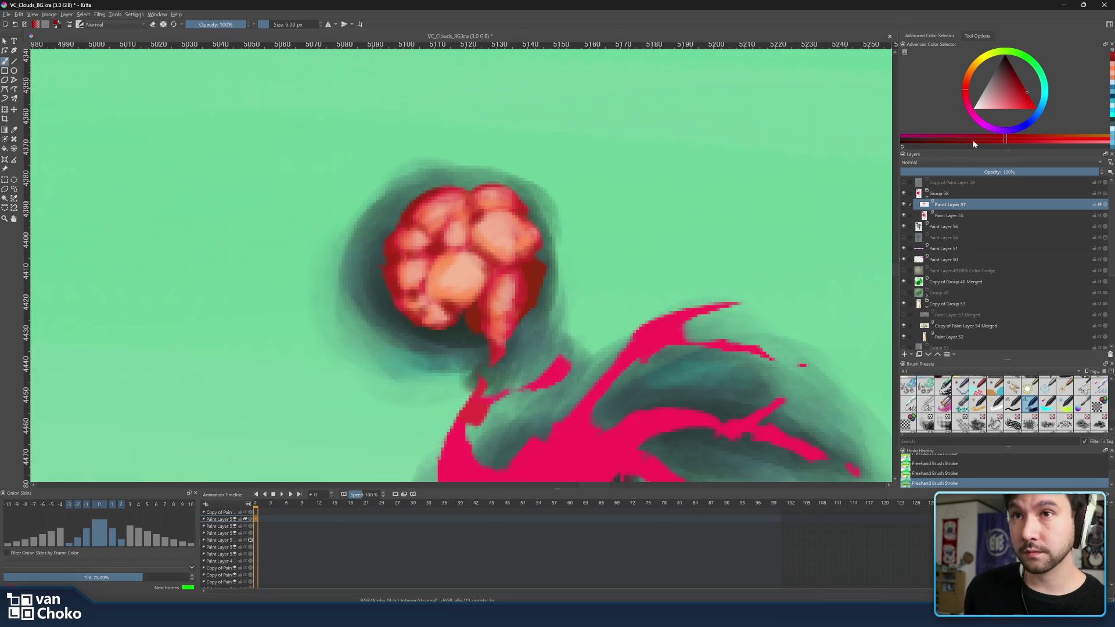
drag(1016, 80, 1016, 72)
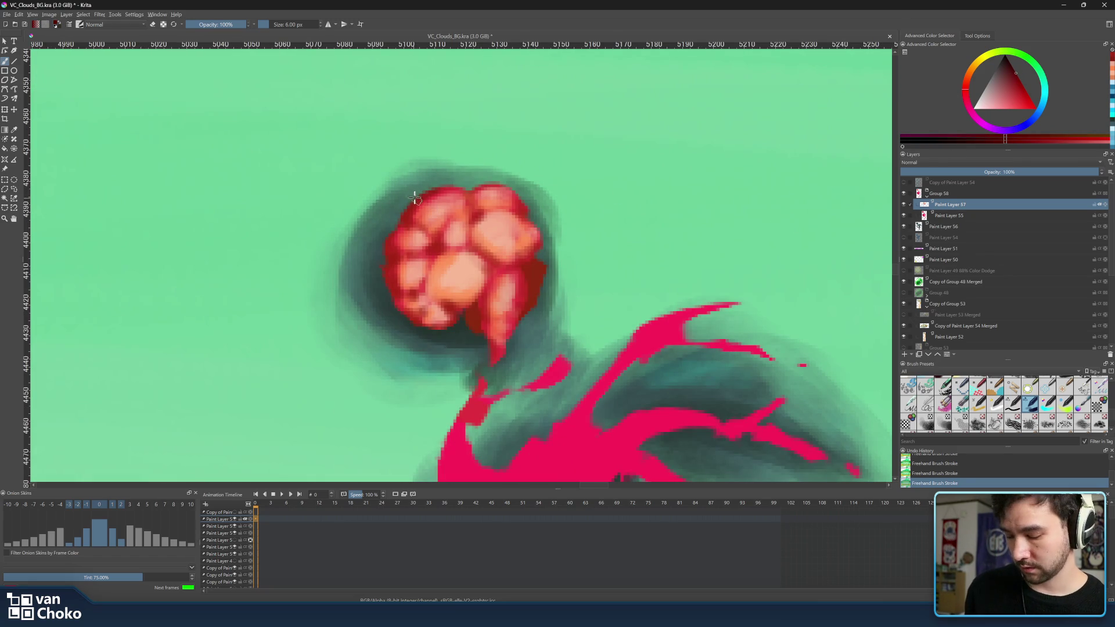
key(bracketleft)
key(bracketleft)
key(bracketleft)
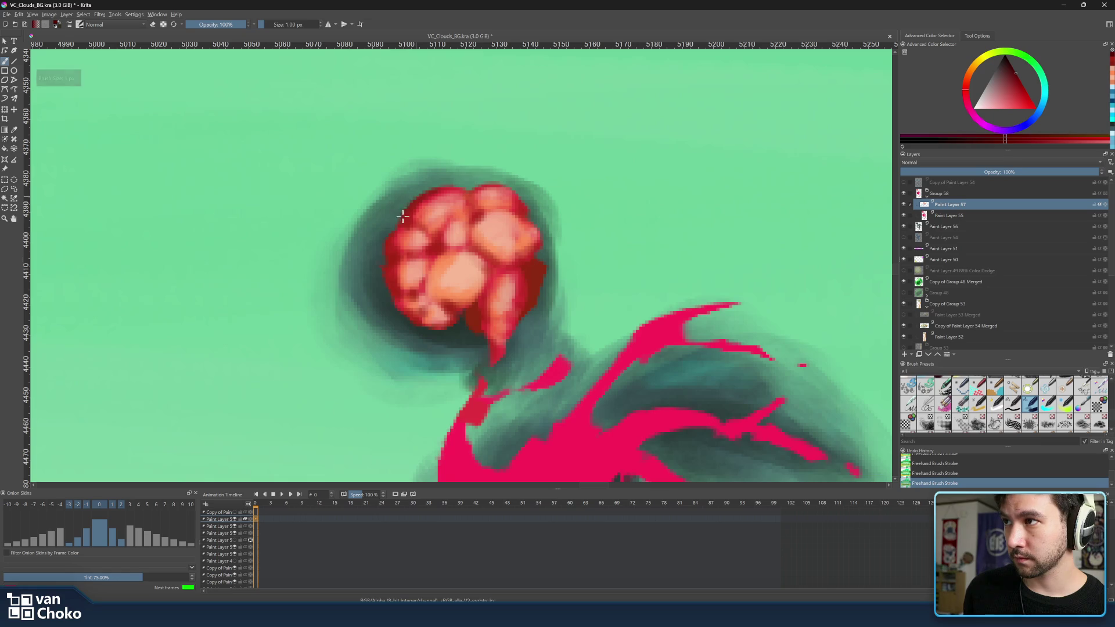
key(bracketright)
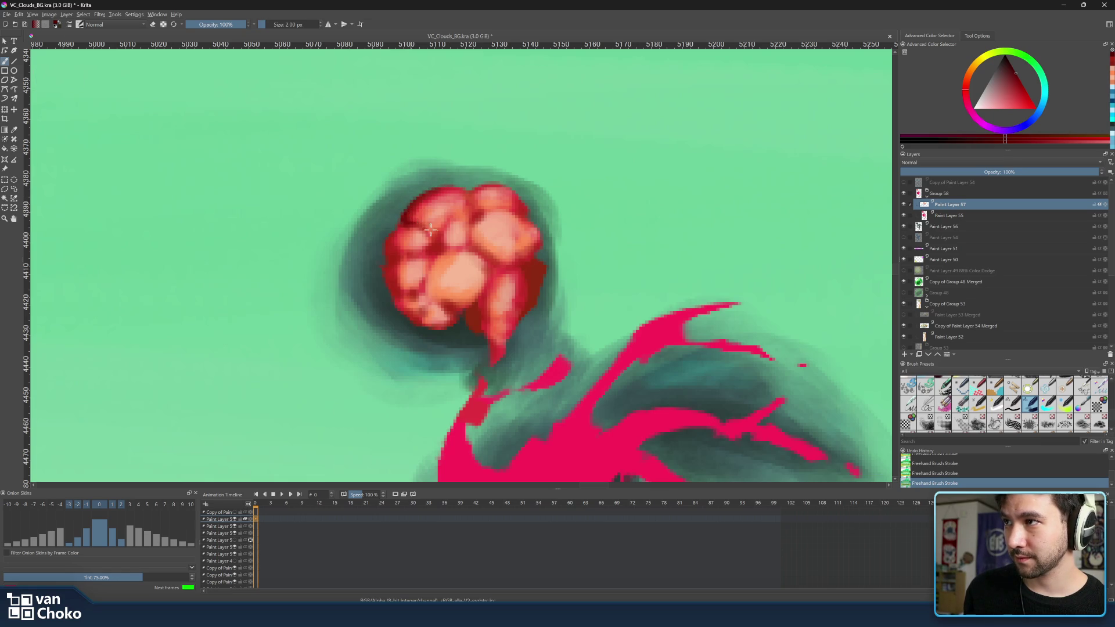
key(bracketright)
key(bracketright)
key(bracketright)
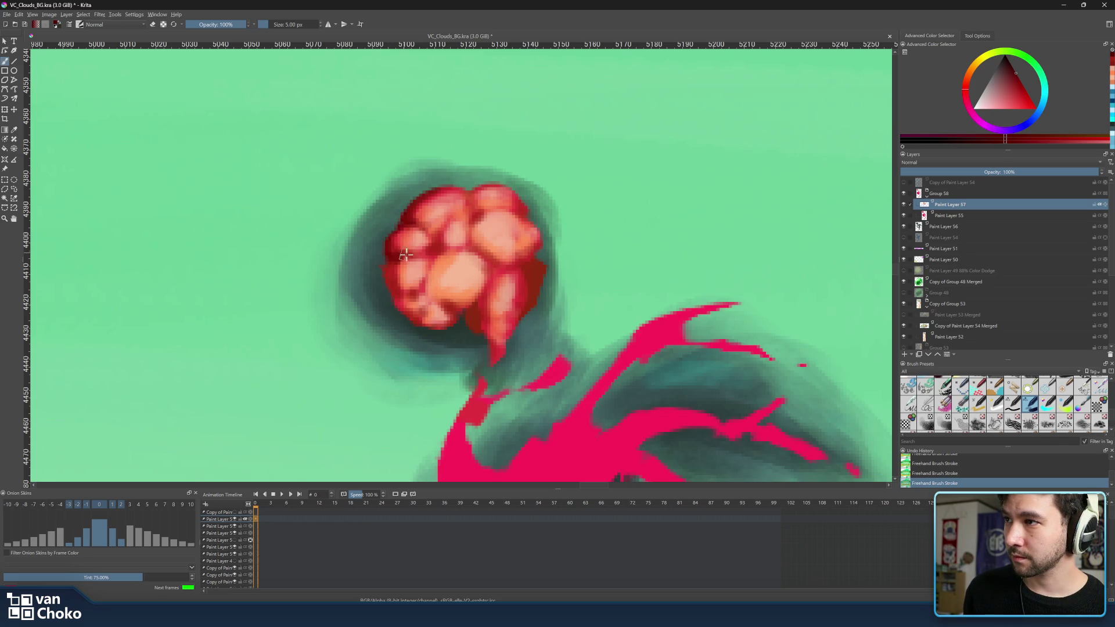
key(bracketleft)
key(bracketleft)
key(bracketleft)
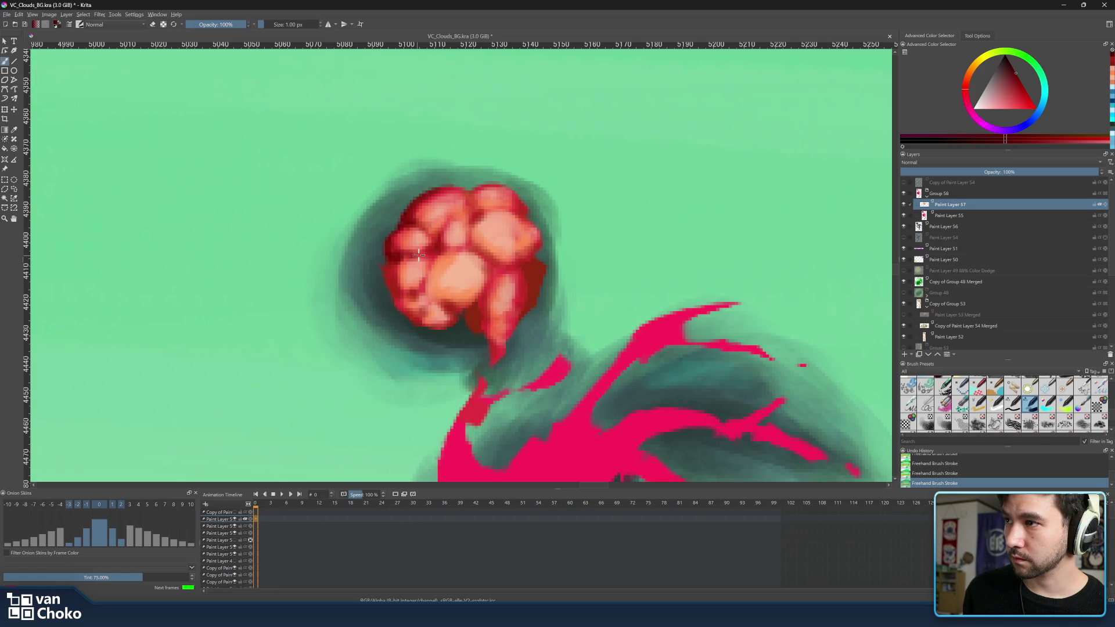
key(bracketright)
key(bracketright)
key(bracketright)
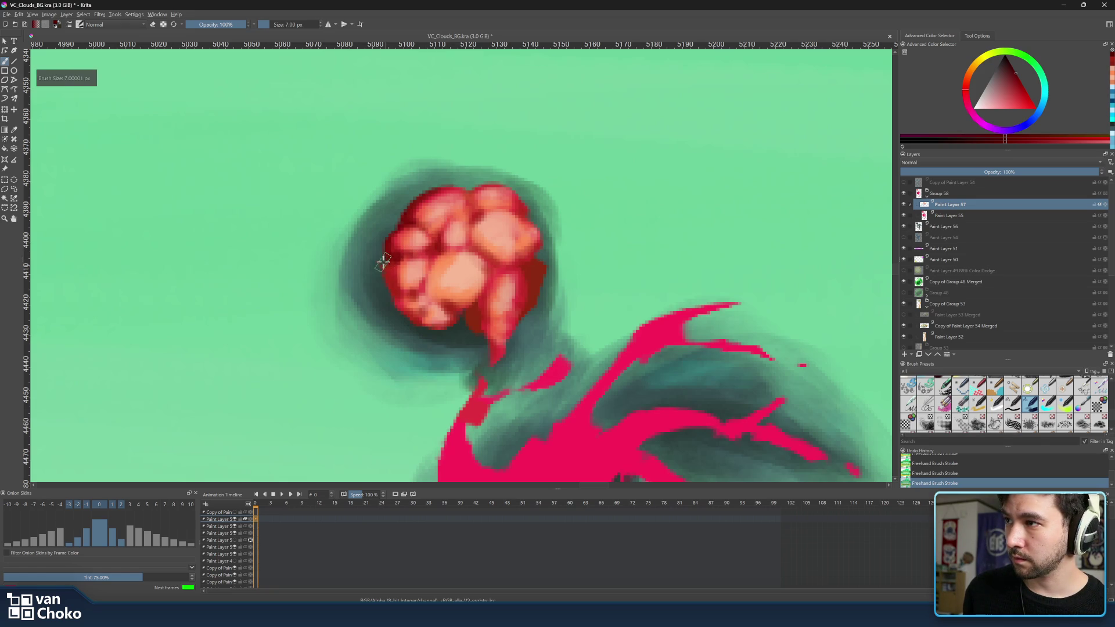
key(bracketleft)
key(bracketleft)
key(bracketleft)
key(bracketleft)
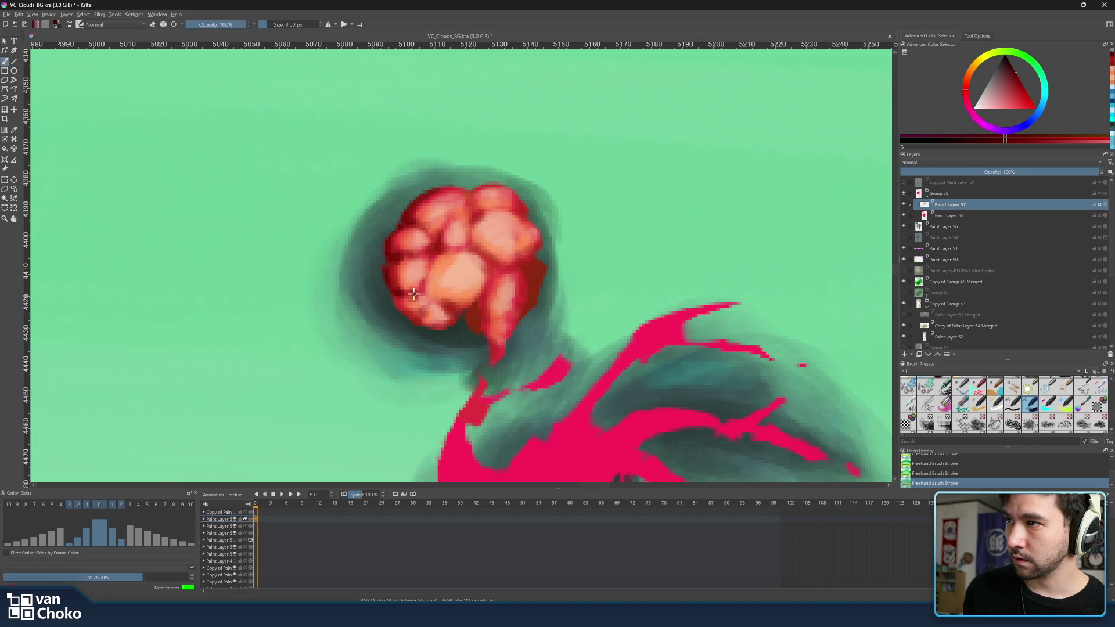
key(bracketleft)
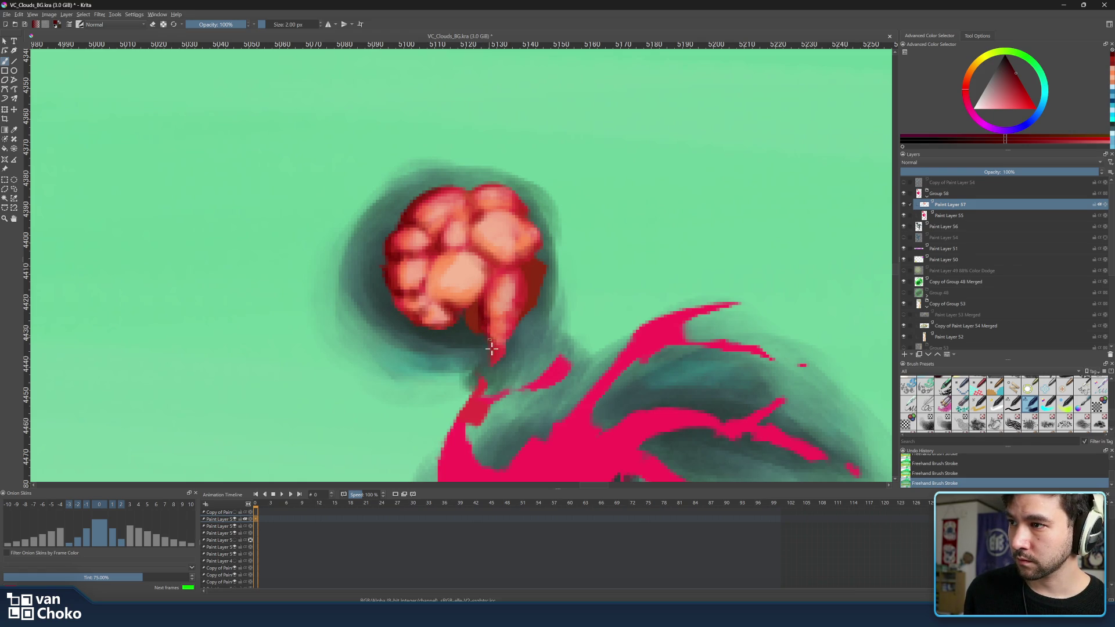
key(bracketright)
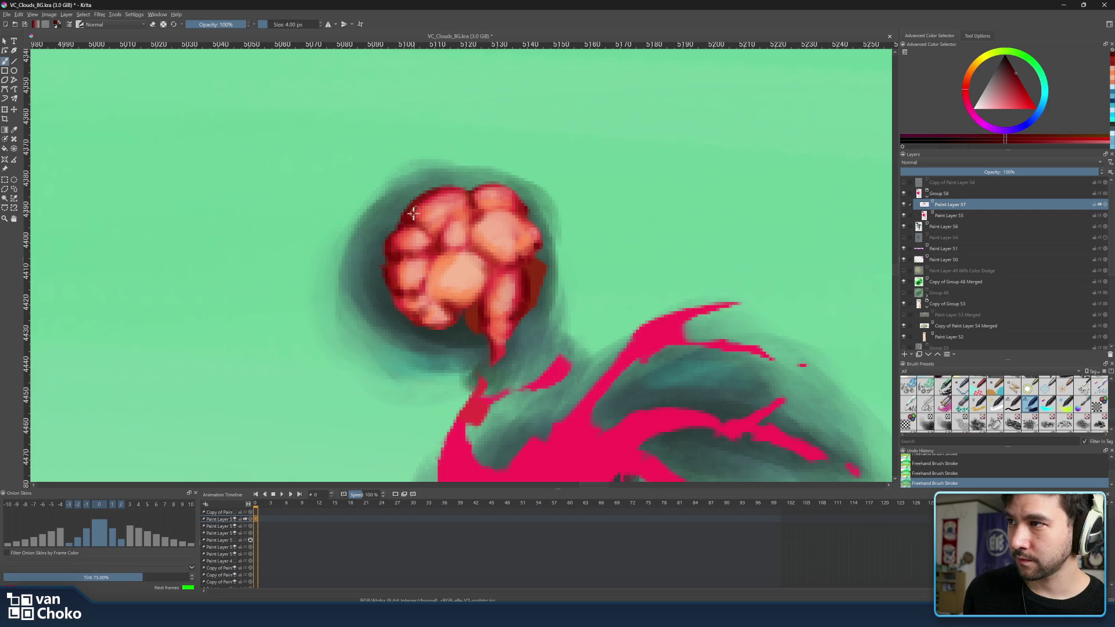
Sample reds and peaches from the head, dab a faint peach highlight, and undo a stray dark red stroke
ctrl+click(453, 192)
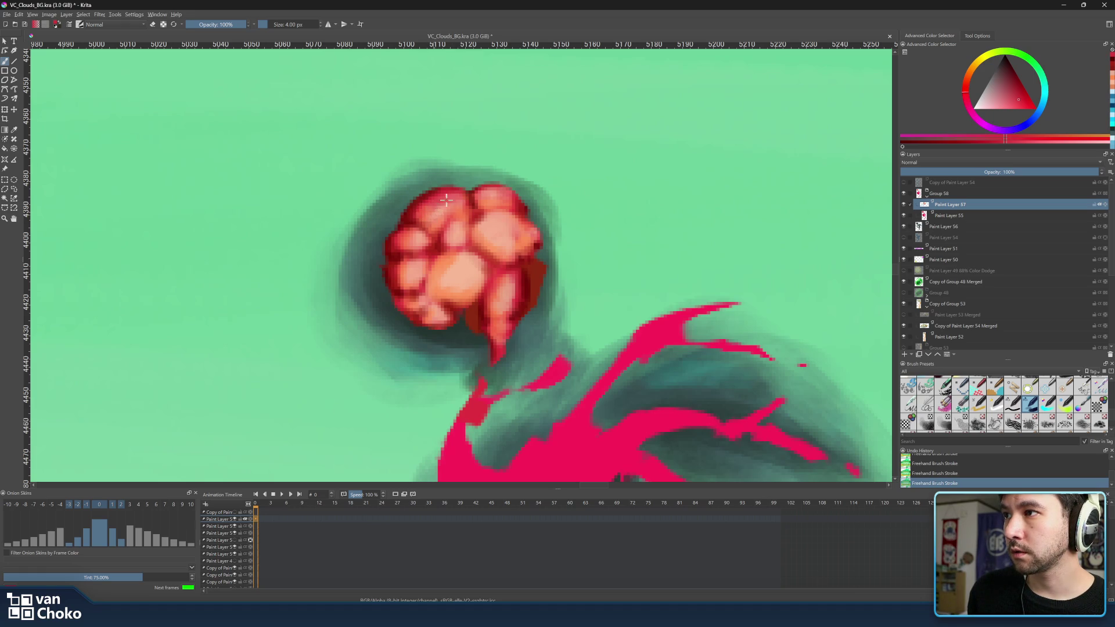
ctrl+click(469, 220)
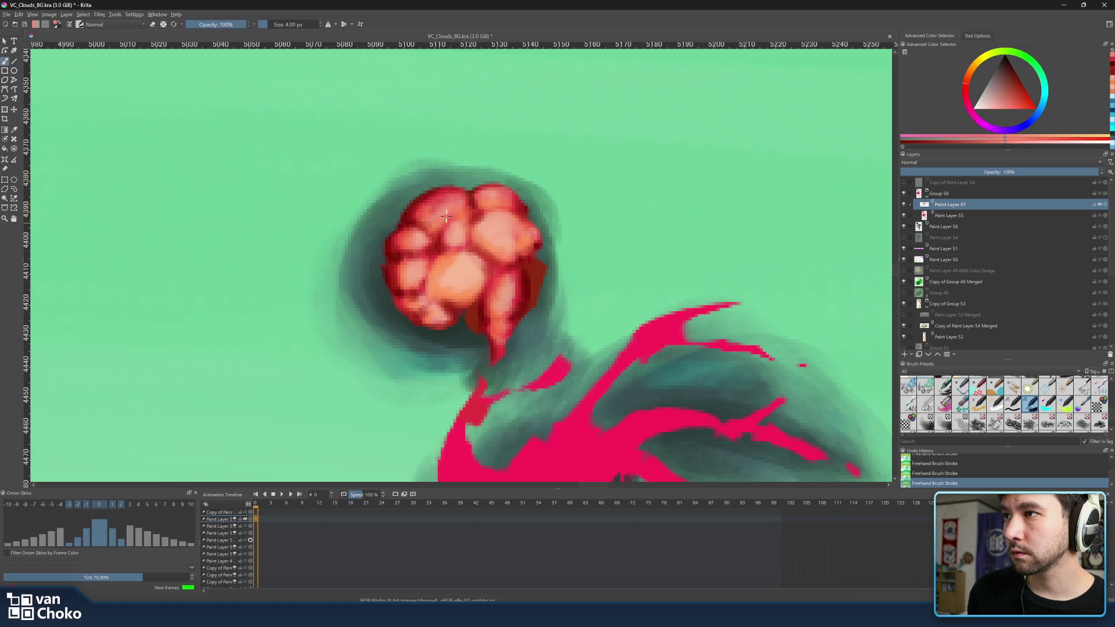
mouse_move(437, 218)
mouse_down()
mouse_move(463, 233)
mouse_move(431, 217)
mouse_up()
ctrl+click(427, 219)
ctrl+click(437, 219)
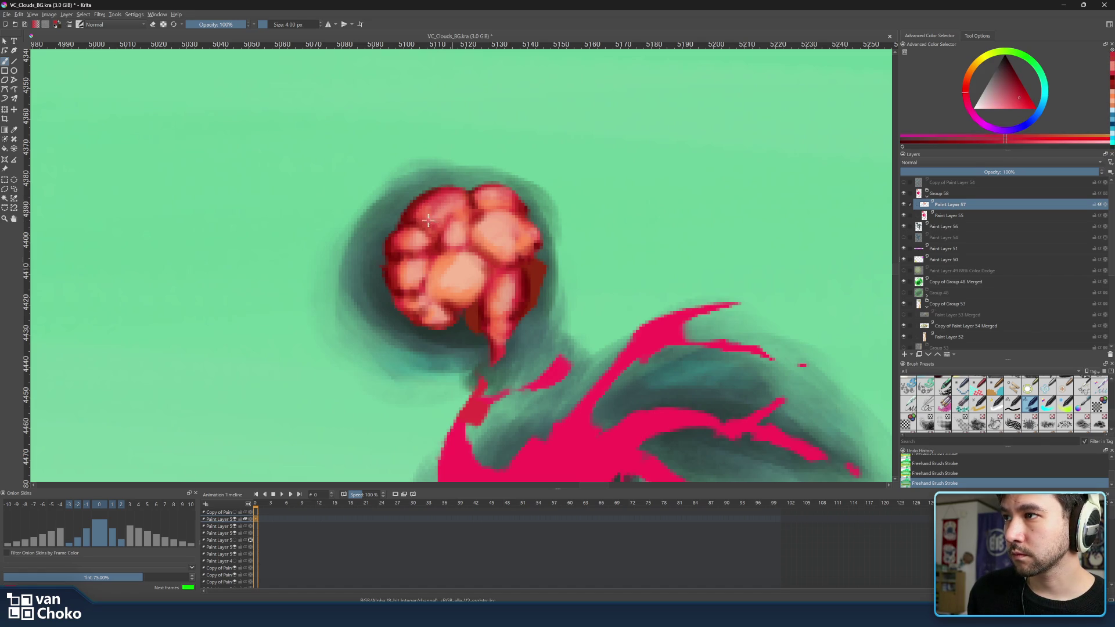
ctrl+click(416, 209)
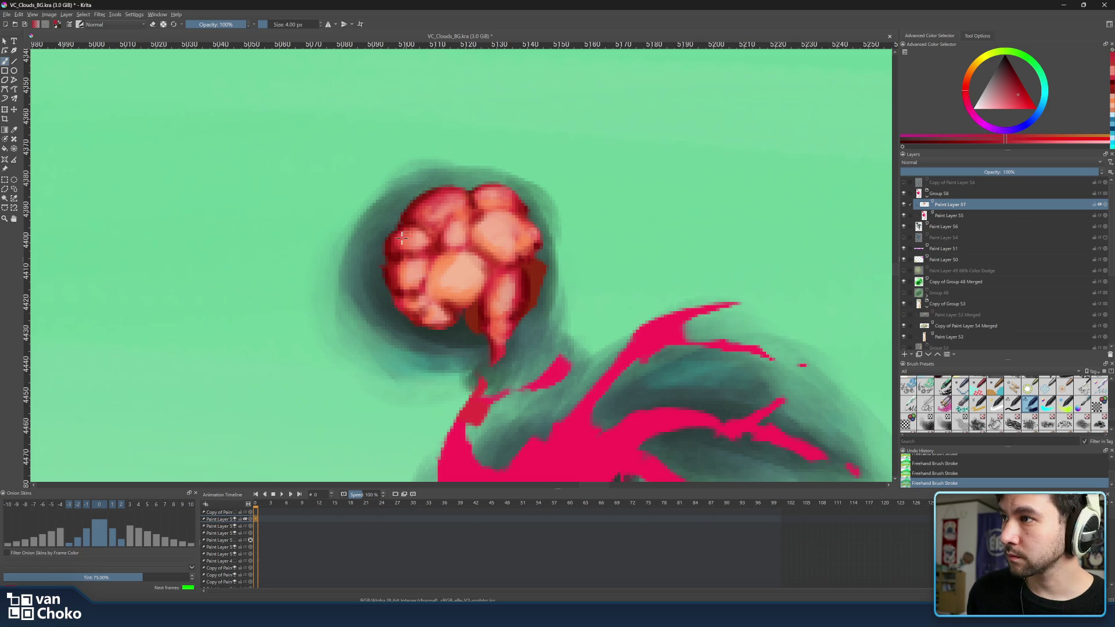
ctrl+click(406, 236)
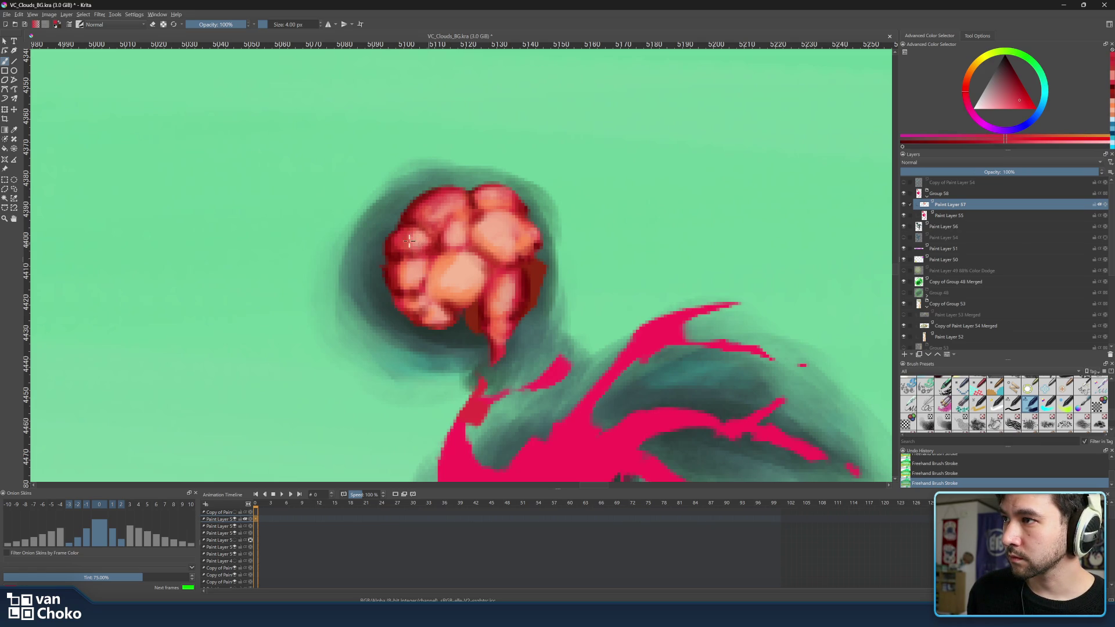
ctrl+click(427, 240)
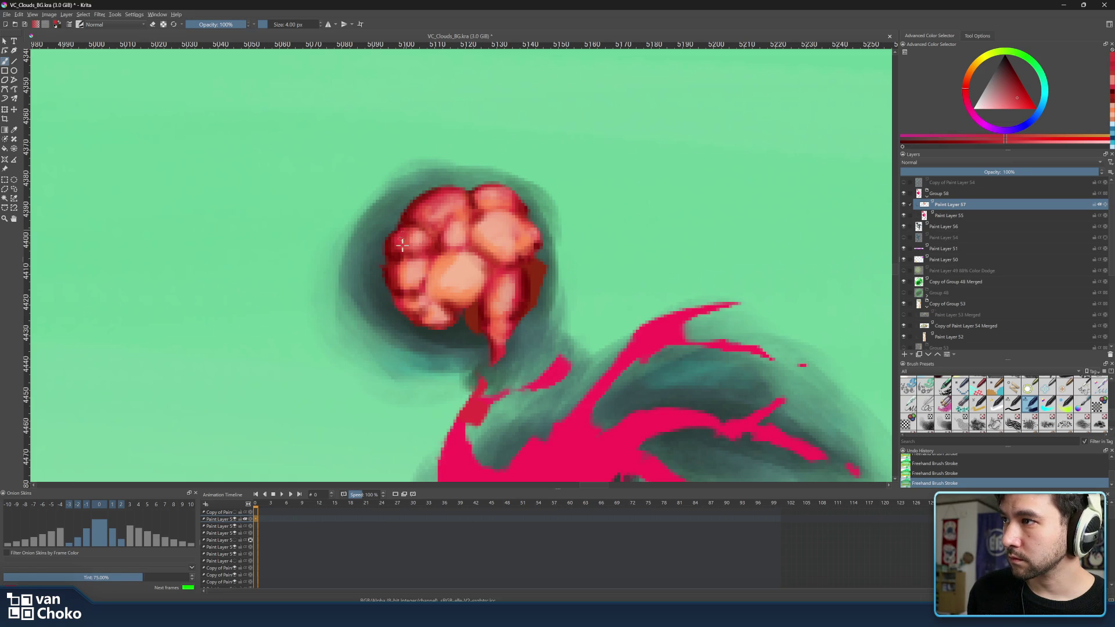
drag(444, 216, 468, 212)
key(ctrl+z)
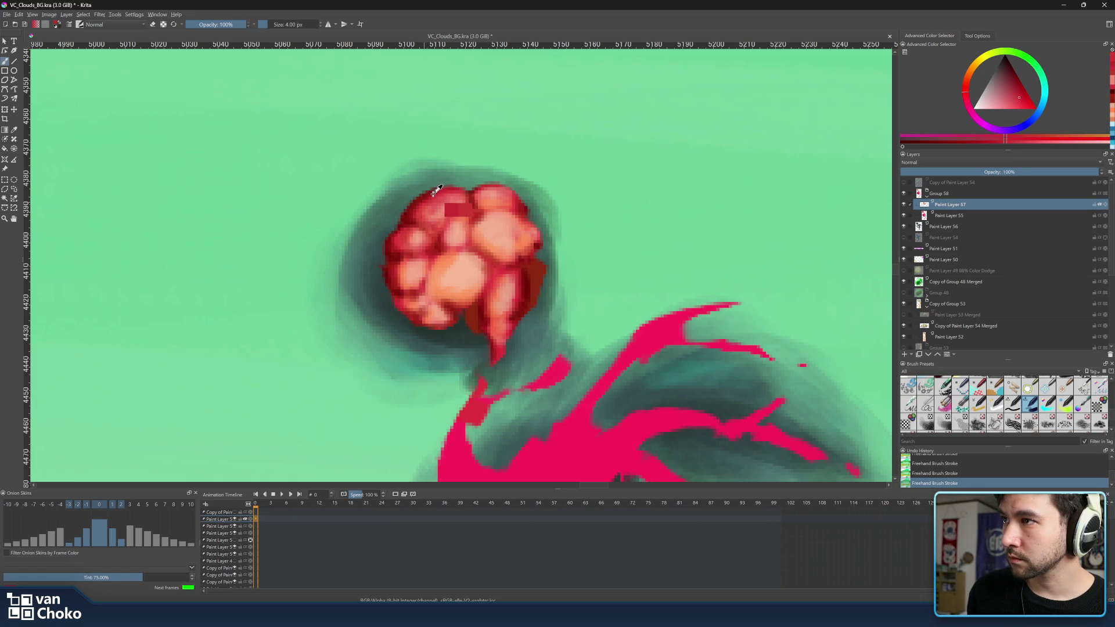
Sample lighter pinks, oranges and deeper reds from the head's left lumps for highlighting
ctrl+click(423, 201)
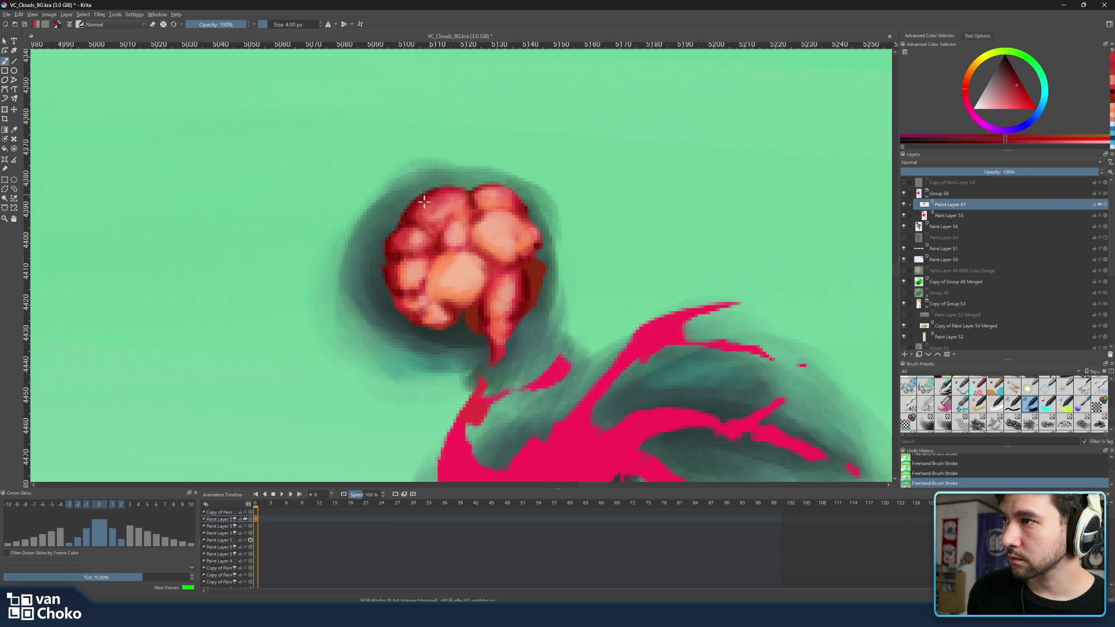
ctrl+click(391, 241)
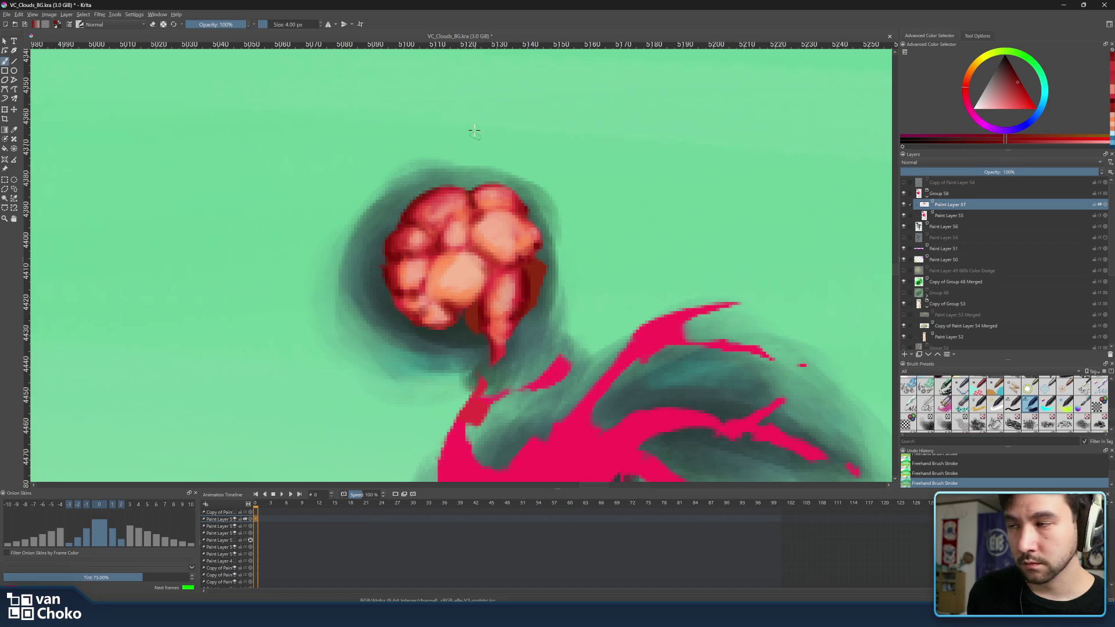
ctrl+click(412, 285)
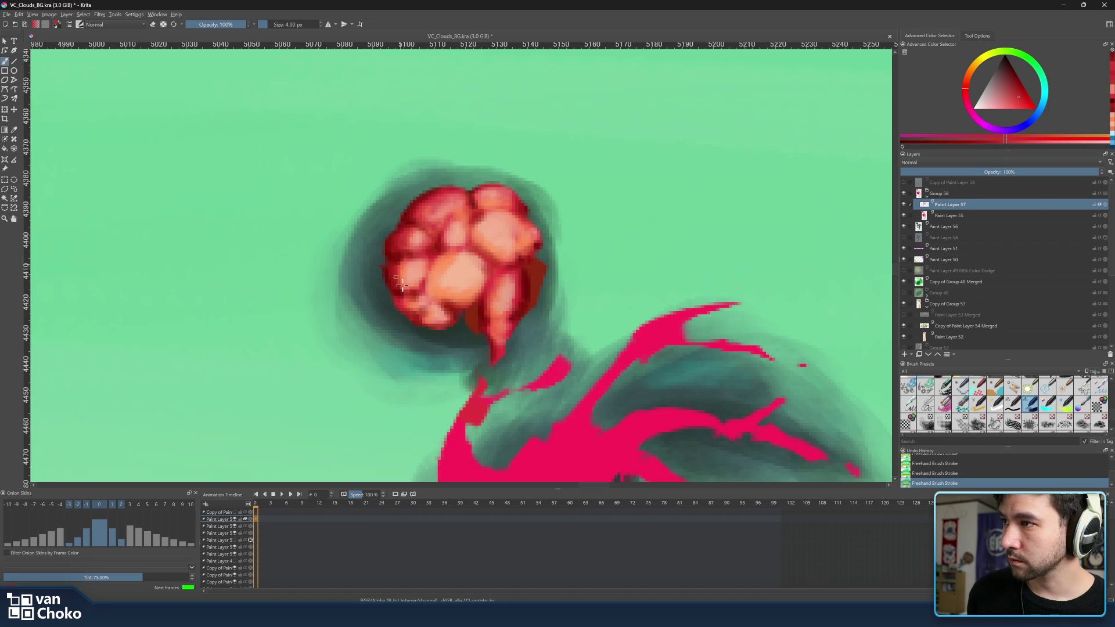
ctrl+click(409, 241)
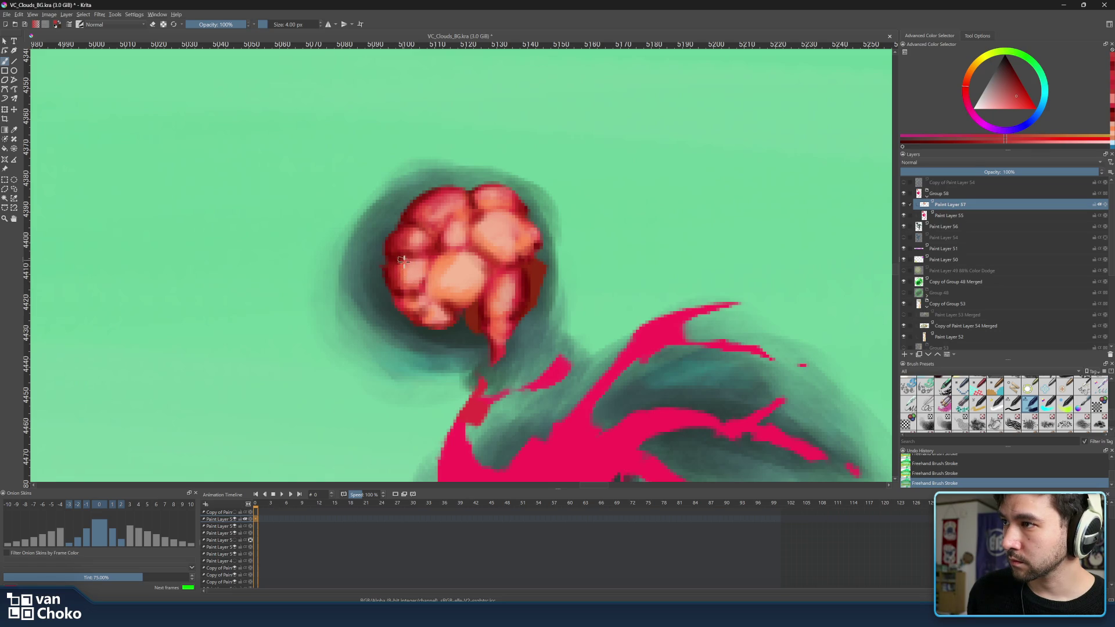
ctrl+click(406, 272)
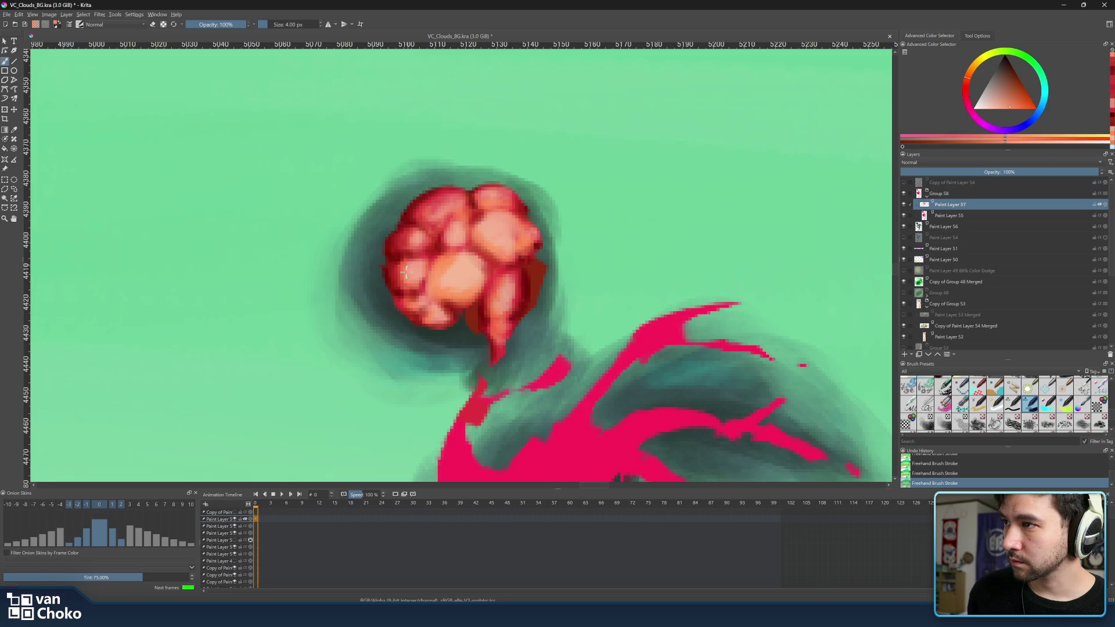
ctrl+click(446, 200)
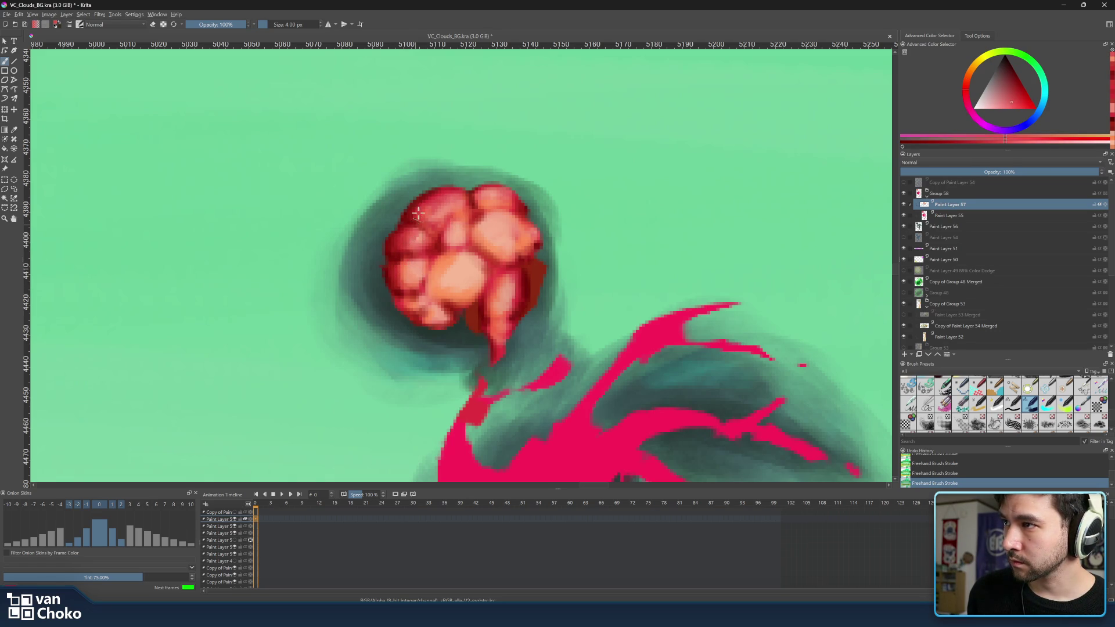
ctrl+click(428, 260)
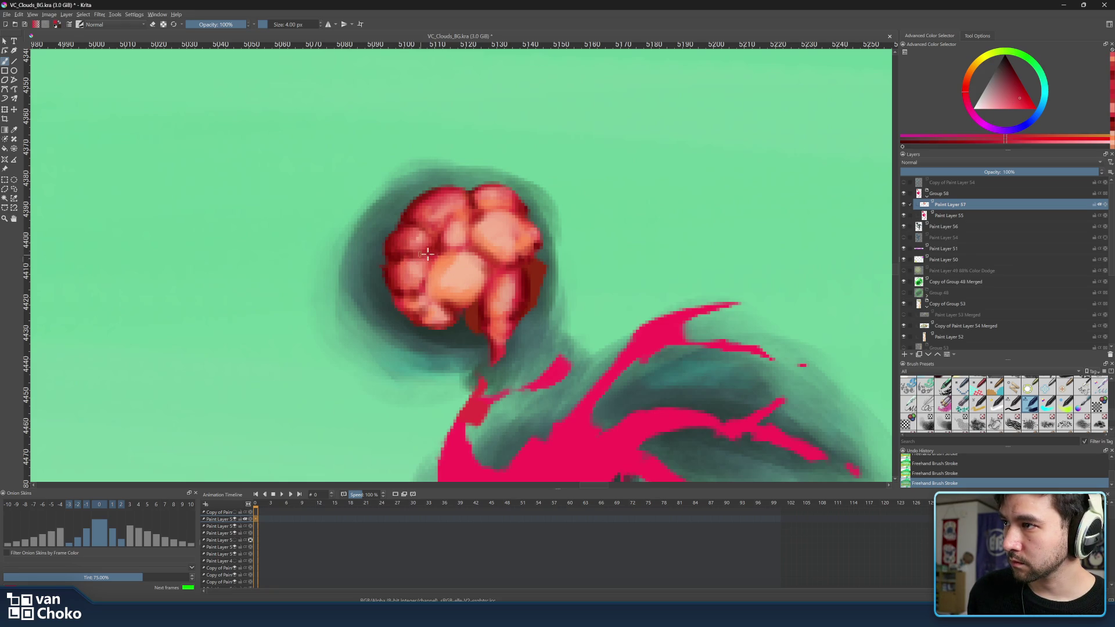
ctrl+click(424, 252)
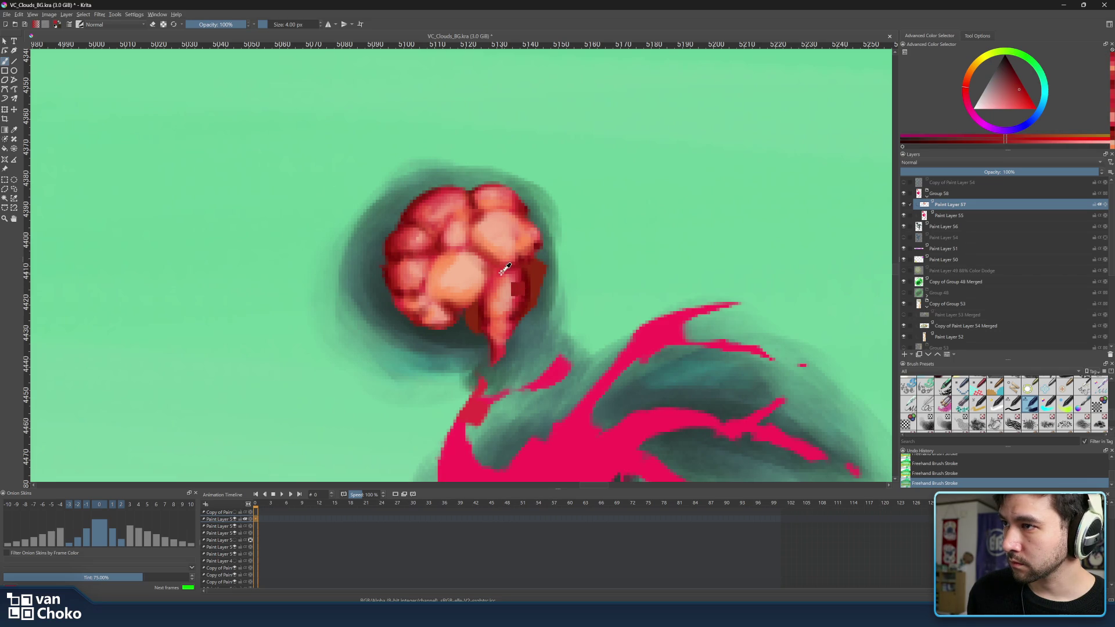
Eyedrop reds and pale orange from the head and dab a light salmon highlight on the lower-left lump
ctrl+click(419, 262)
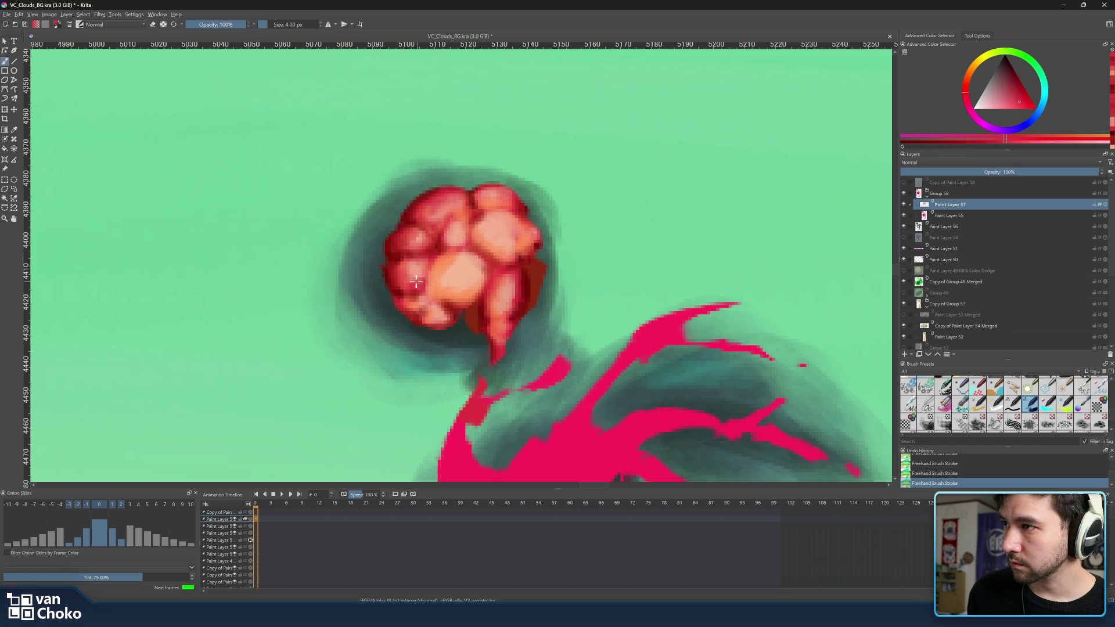
ctrl+click(425, 277)
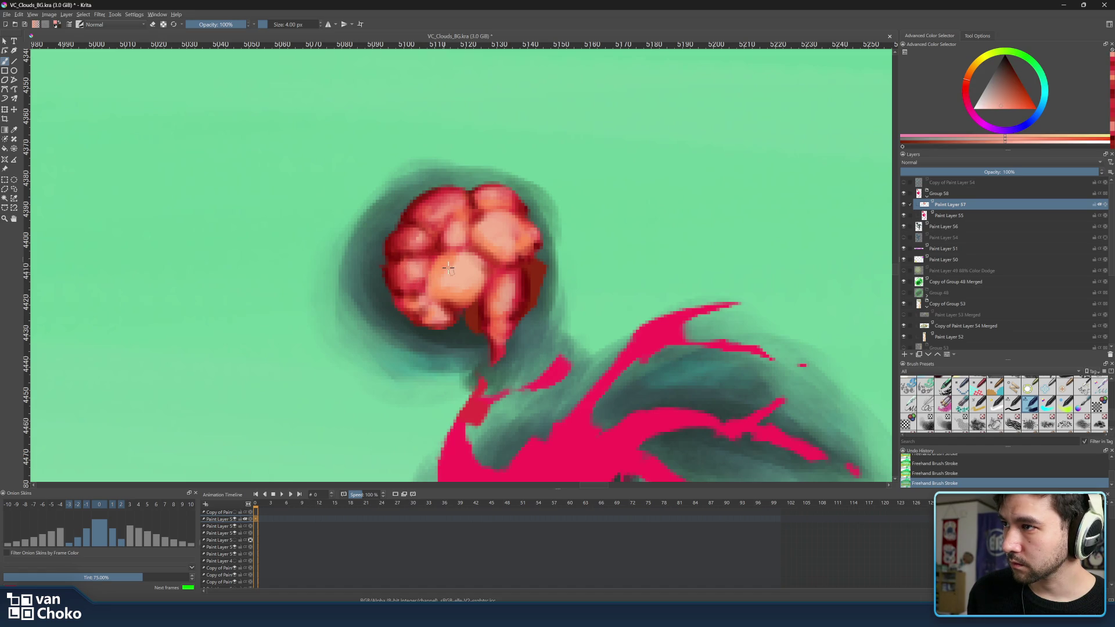
ctrl+click(427, 265)
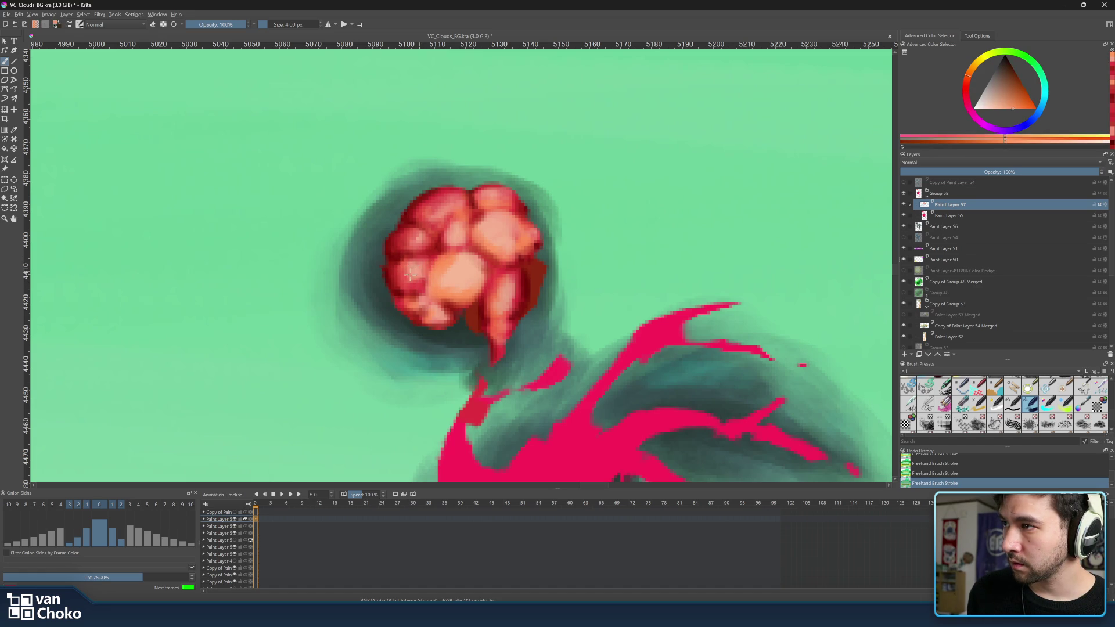
ctrl+click(413, 263)
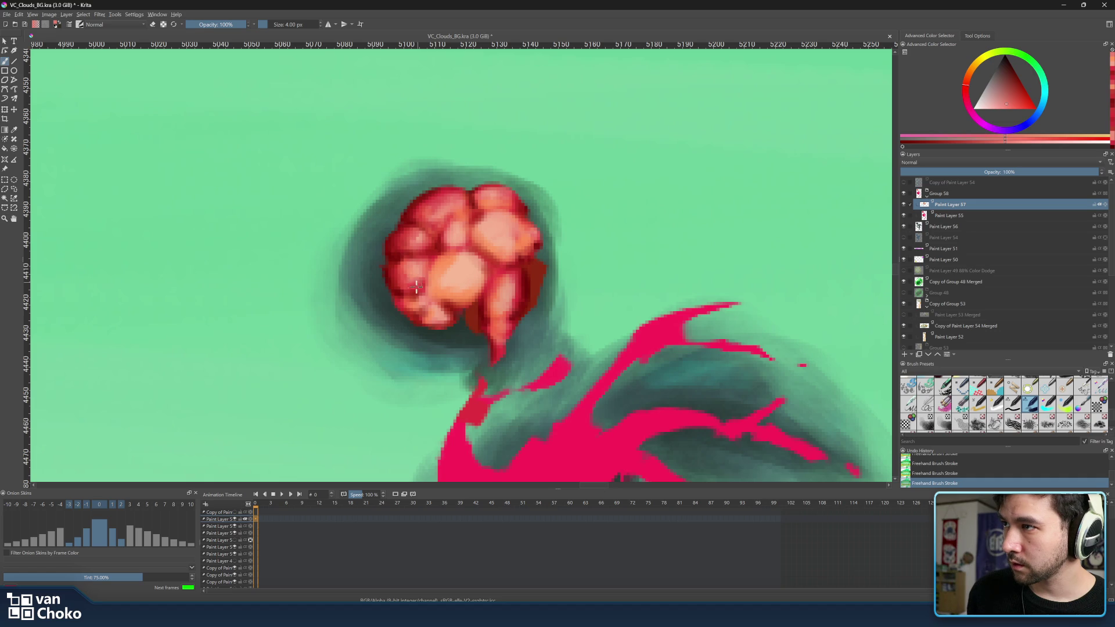
ctrl+click(401, 301)
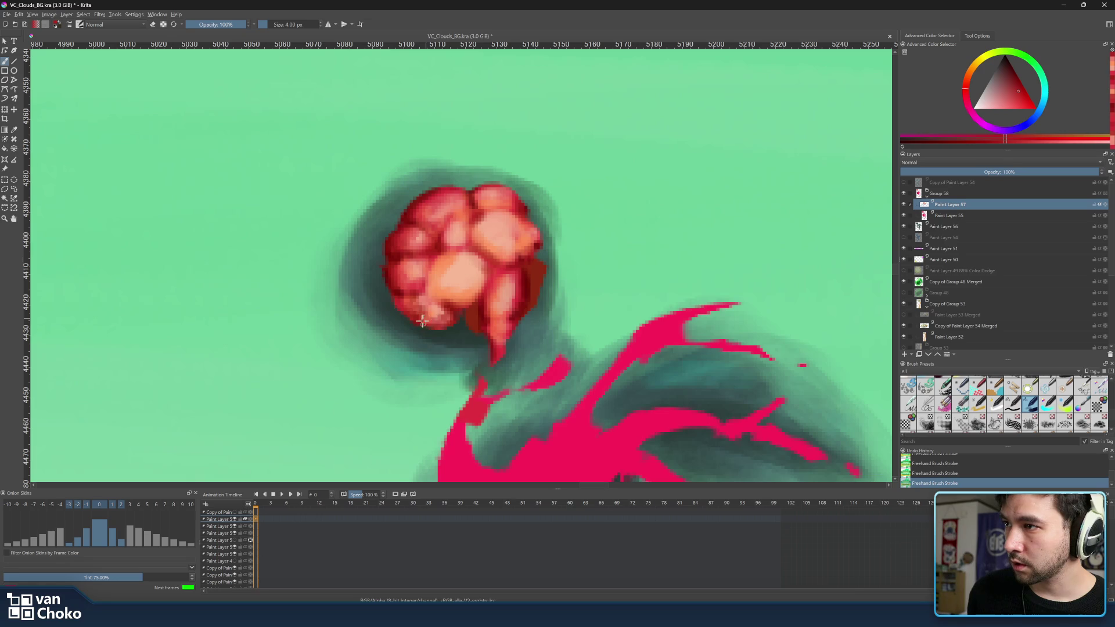
ctrl+click(501, 269)
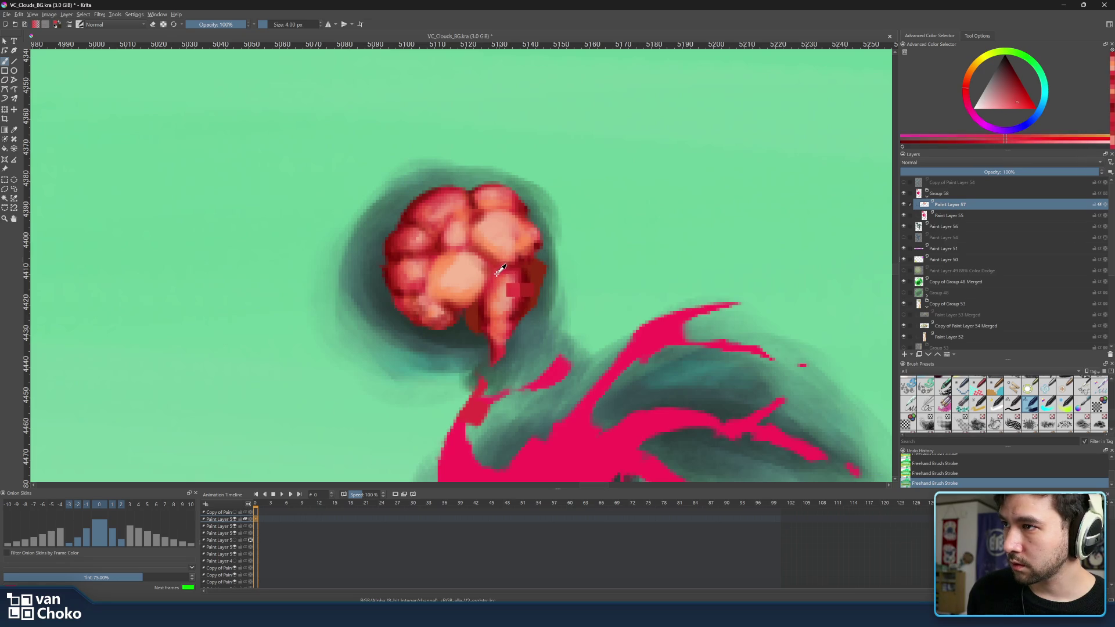
click(434, 315)
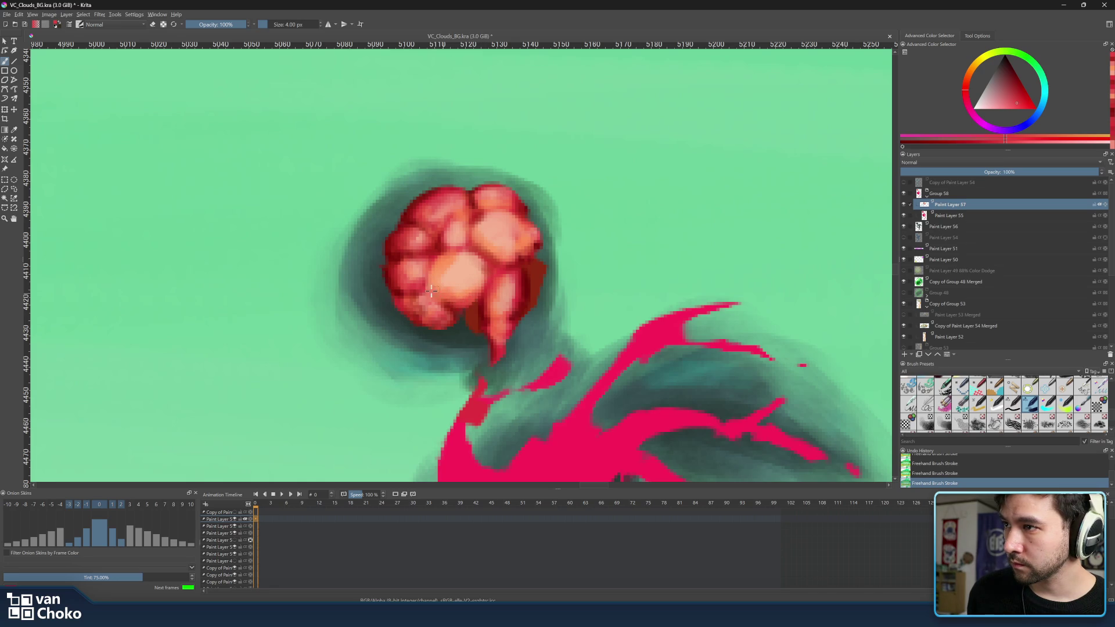
ctrl+click(442, 244)
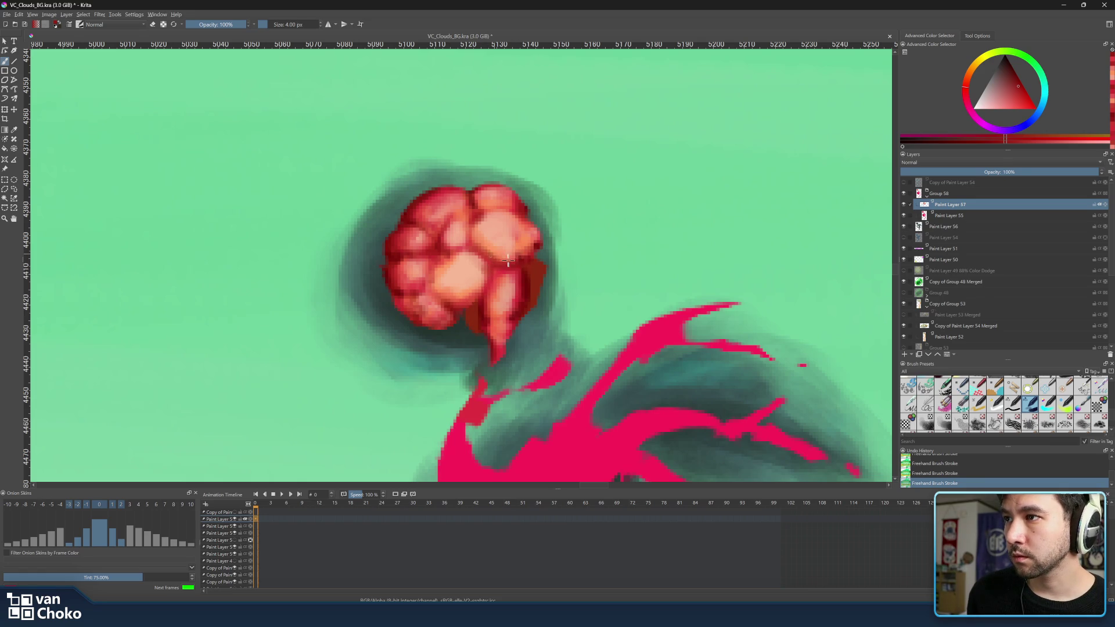
Eyedrop lighter pinks and darker reds from the head's upper-right lumps to touch up their shading
ctrl+click(532, 288)
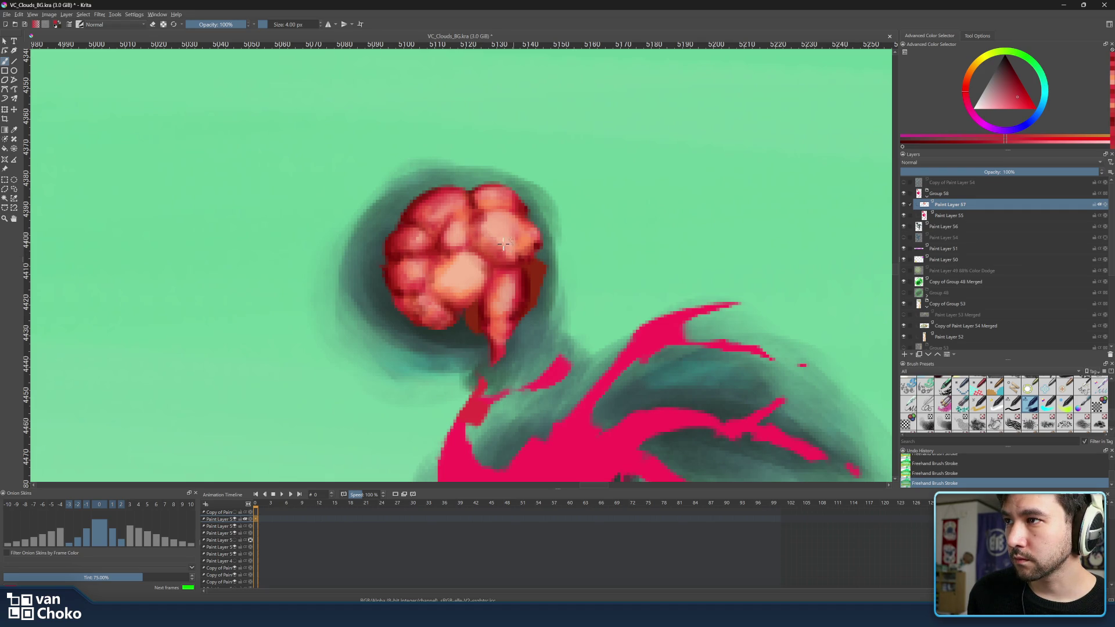
ctrl+click(528, 248)
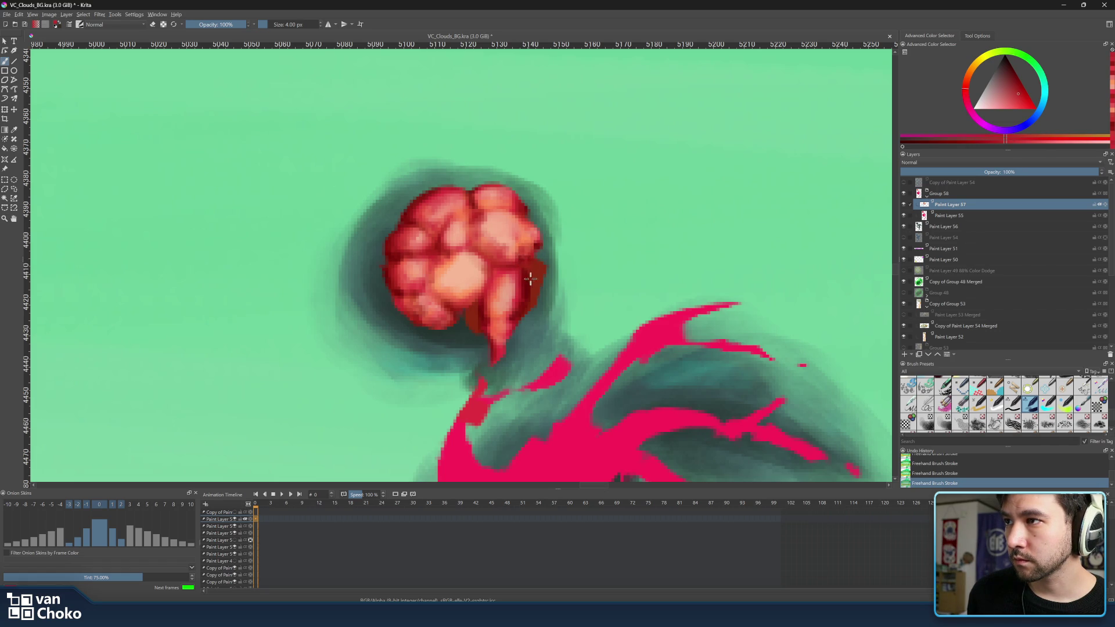
ctrl+click(522, 224)
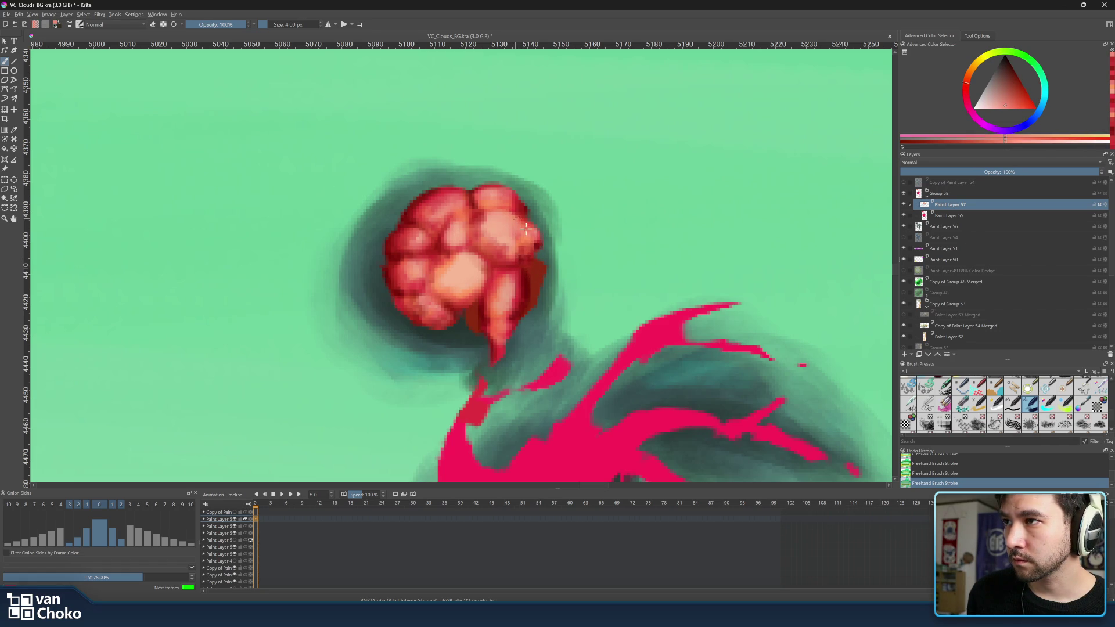
ctrl+click(535, 218)
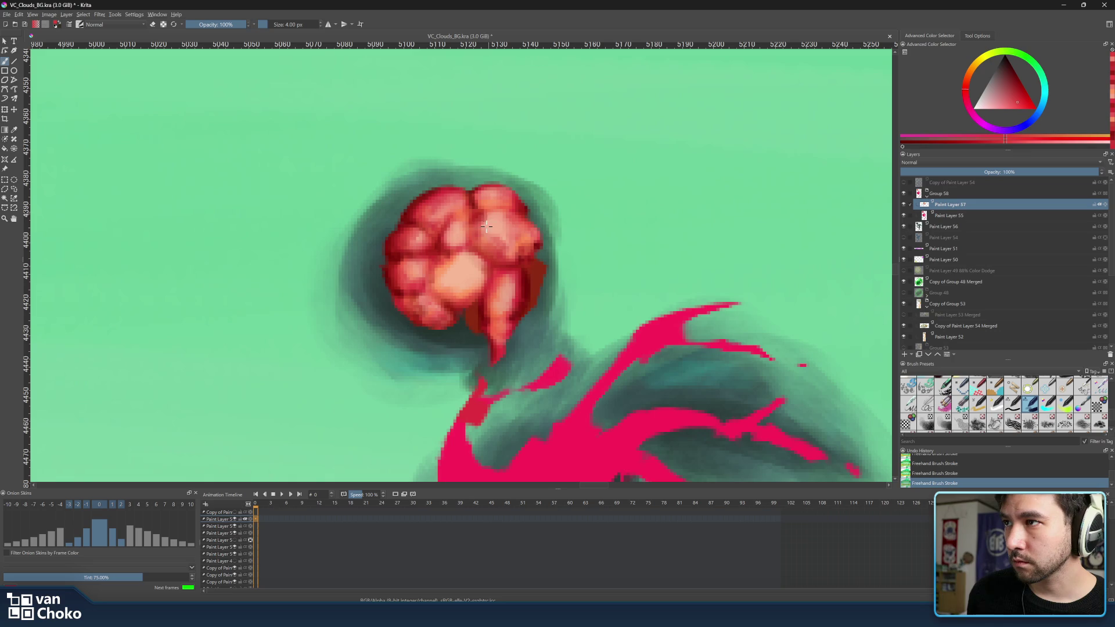
ctrl+click(482, 213)
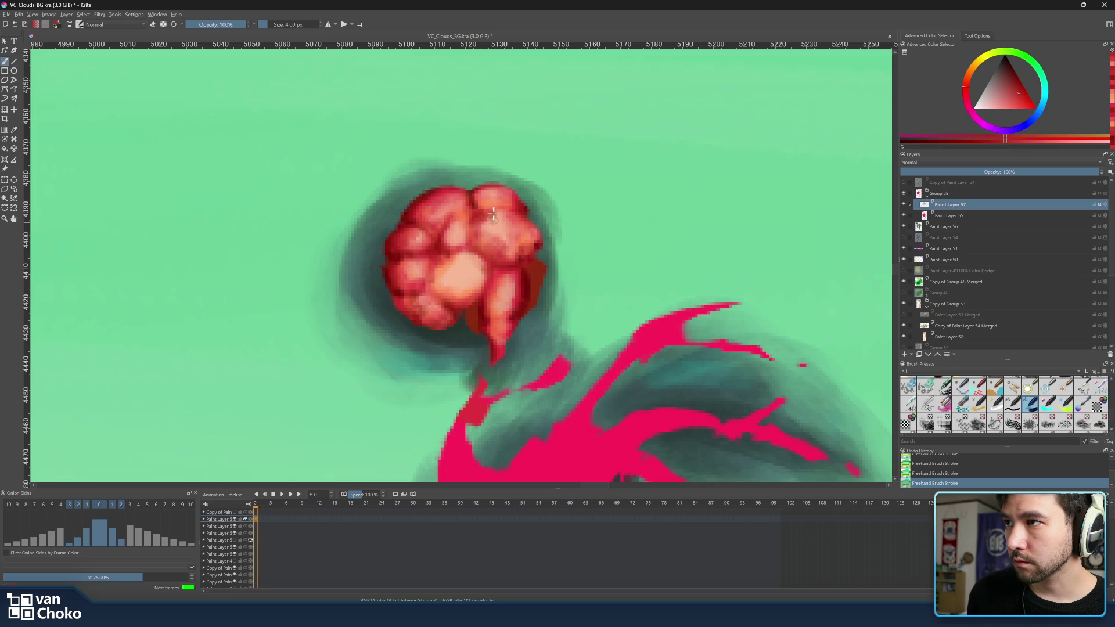
ctrl+click(498, 237)
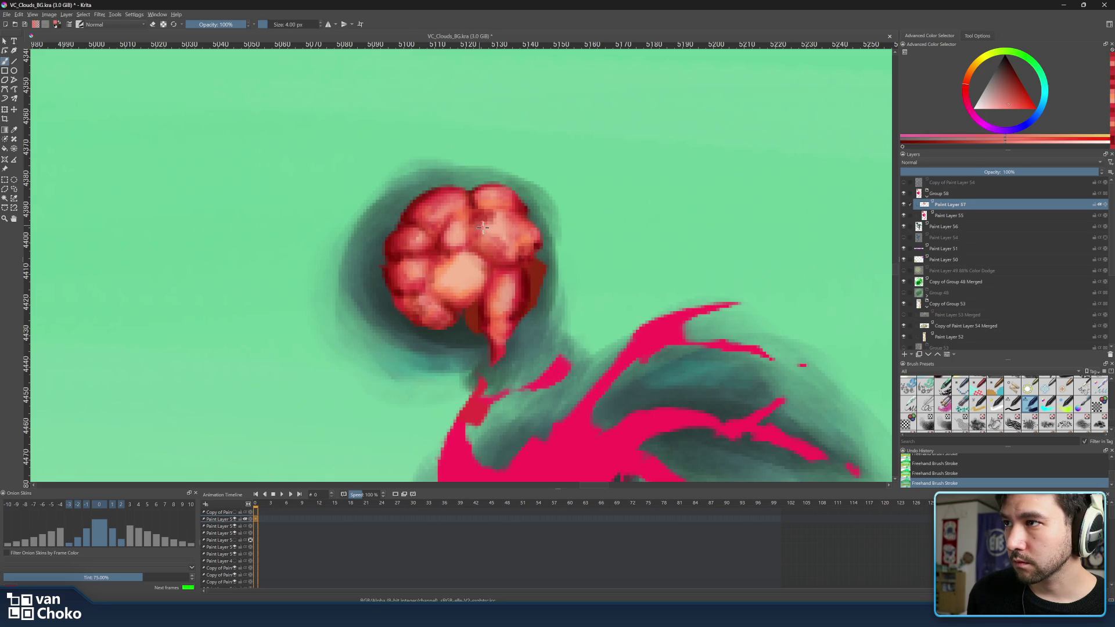
ctrl+click(509, 246)
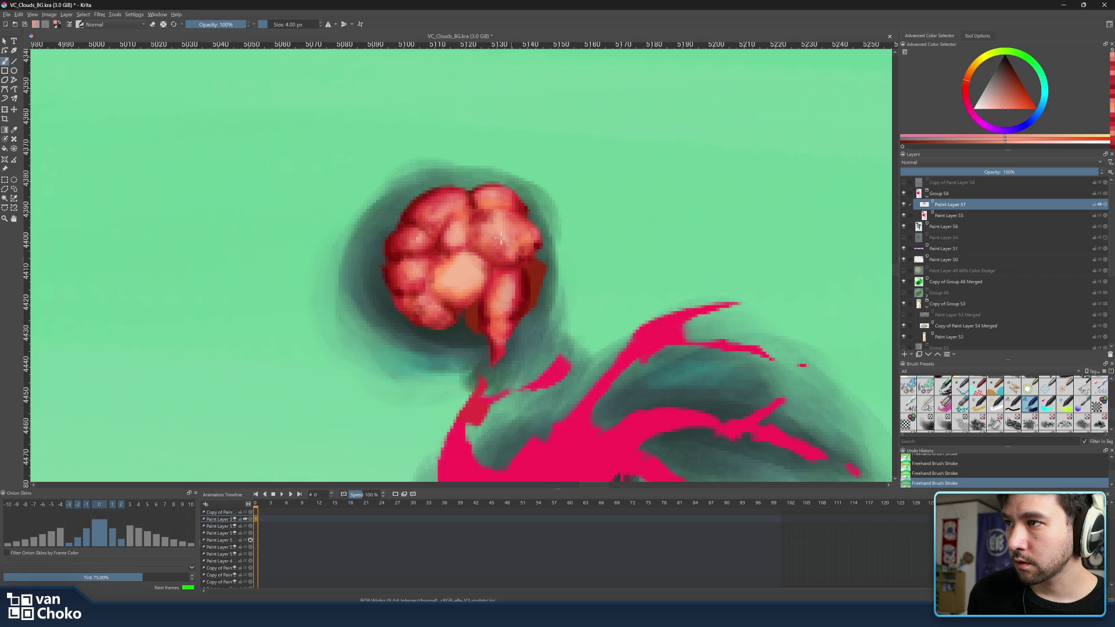
Pick warm orange, deep red and light peach shades to highlight and shade the head's bumps
ctrl+click(469, 287)
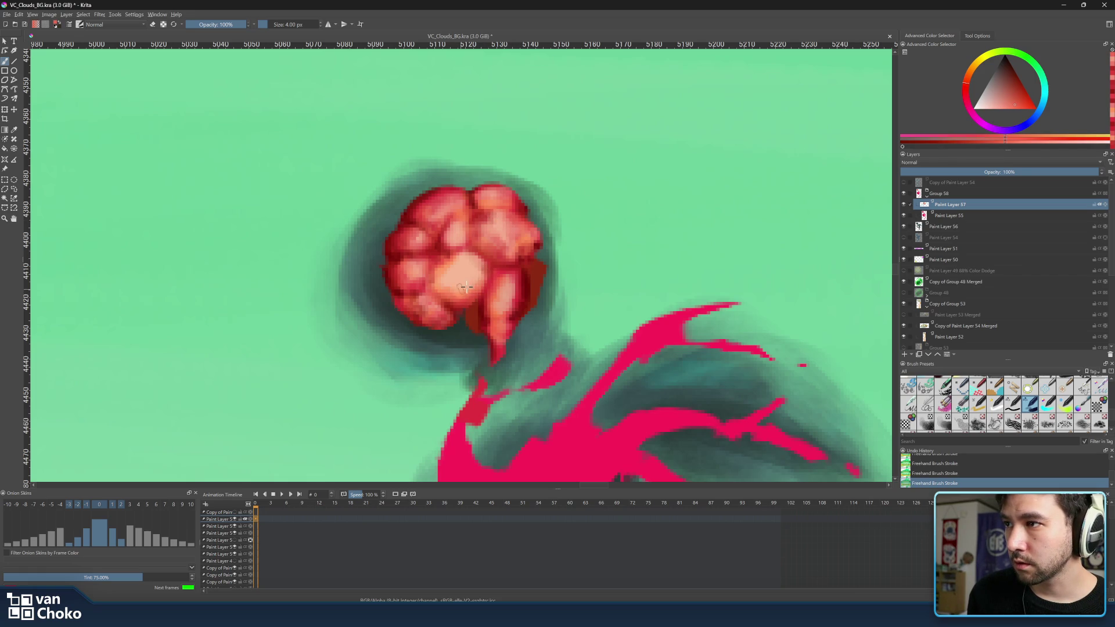
ctrl+click(440, 265)
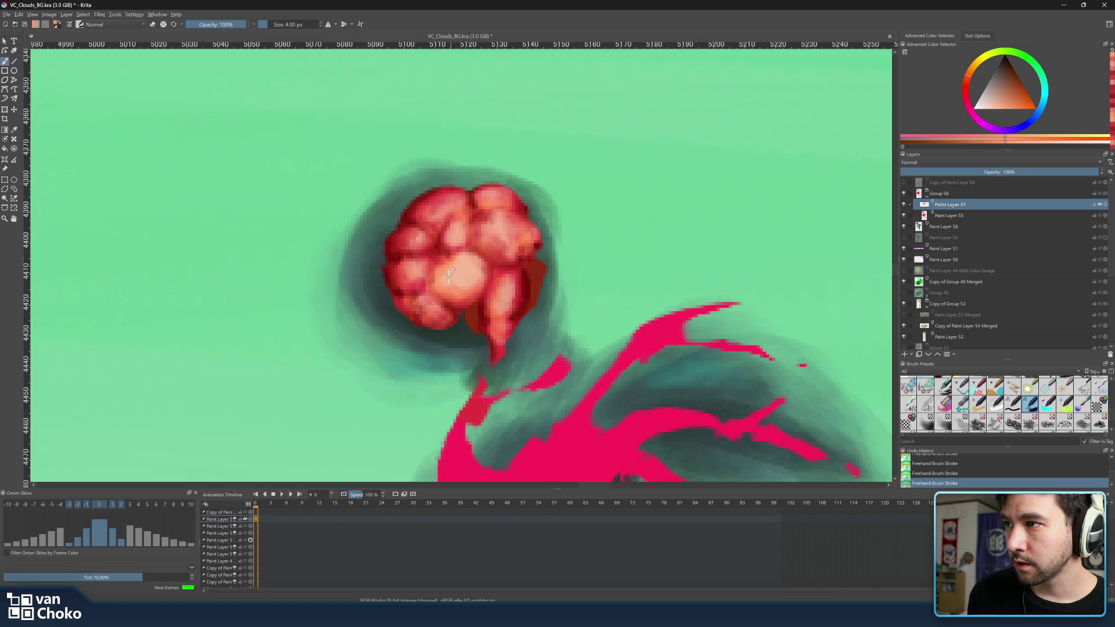
ctrl+click(489, 266)
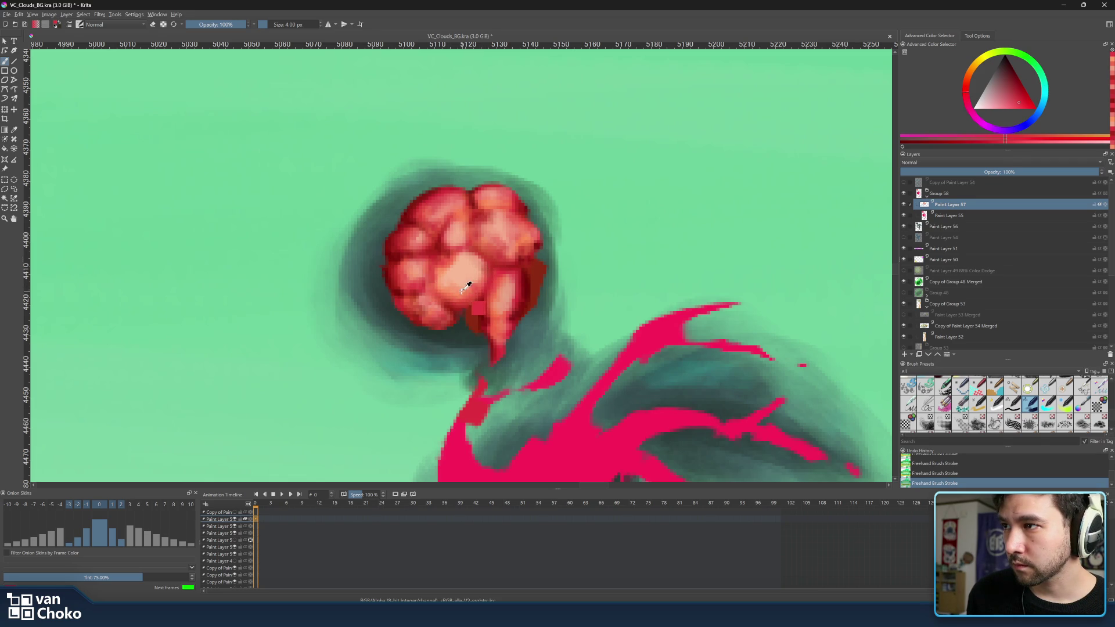
ctrl+click(476, 279)
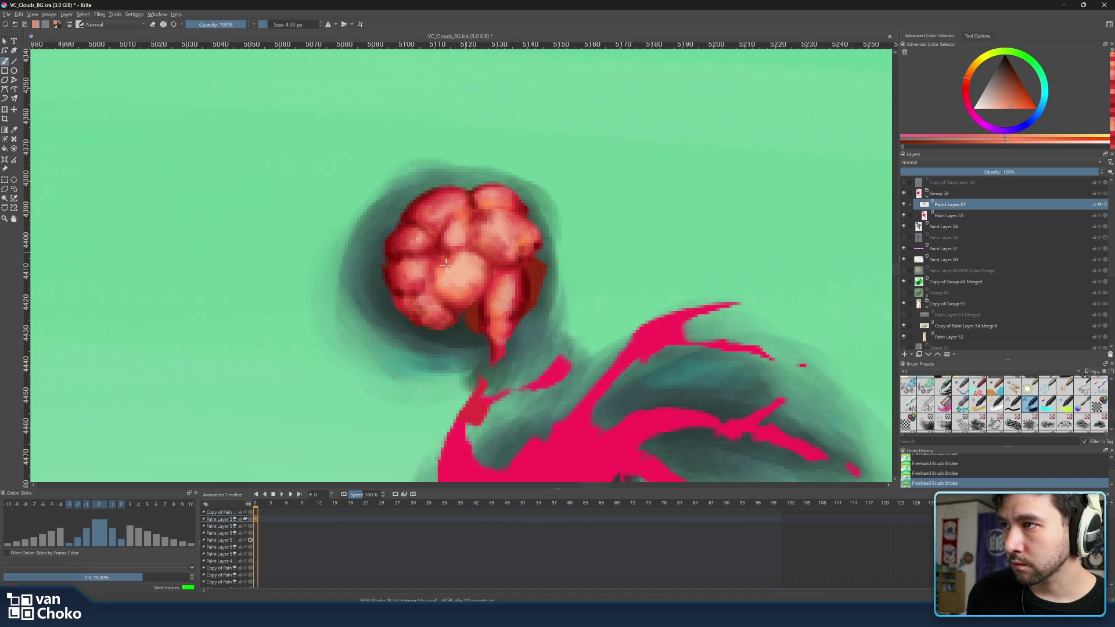
ctrl+click(465, 251)
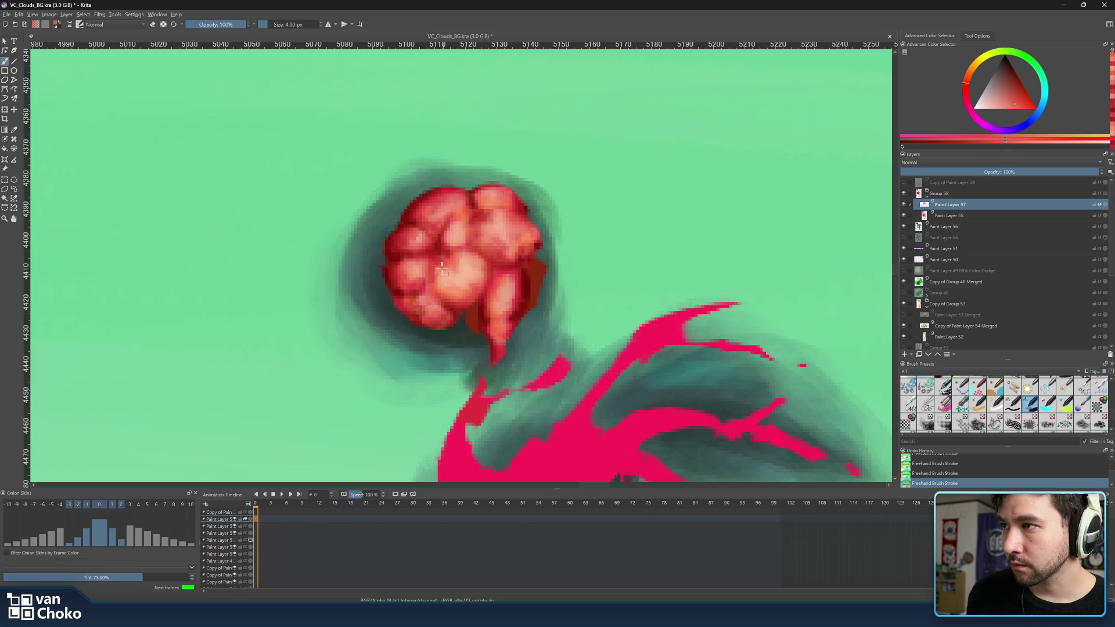
ctrl+click(456, 300)
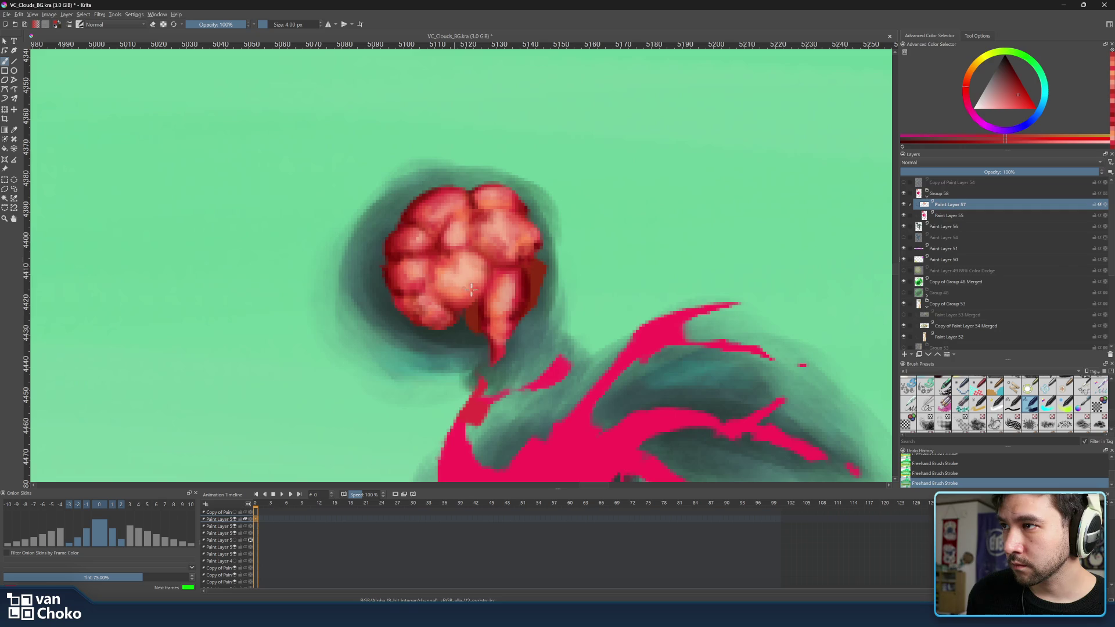
ctrl+click(441, 247)
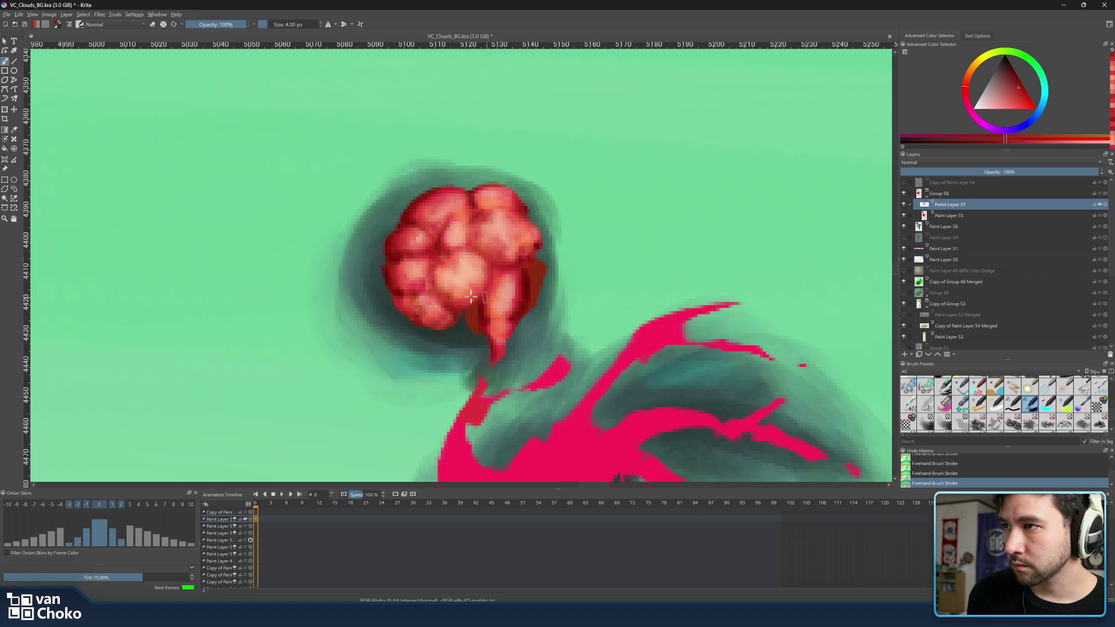
ctrl+click(502, 270)
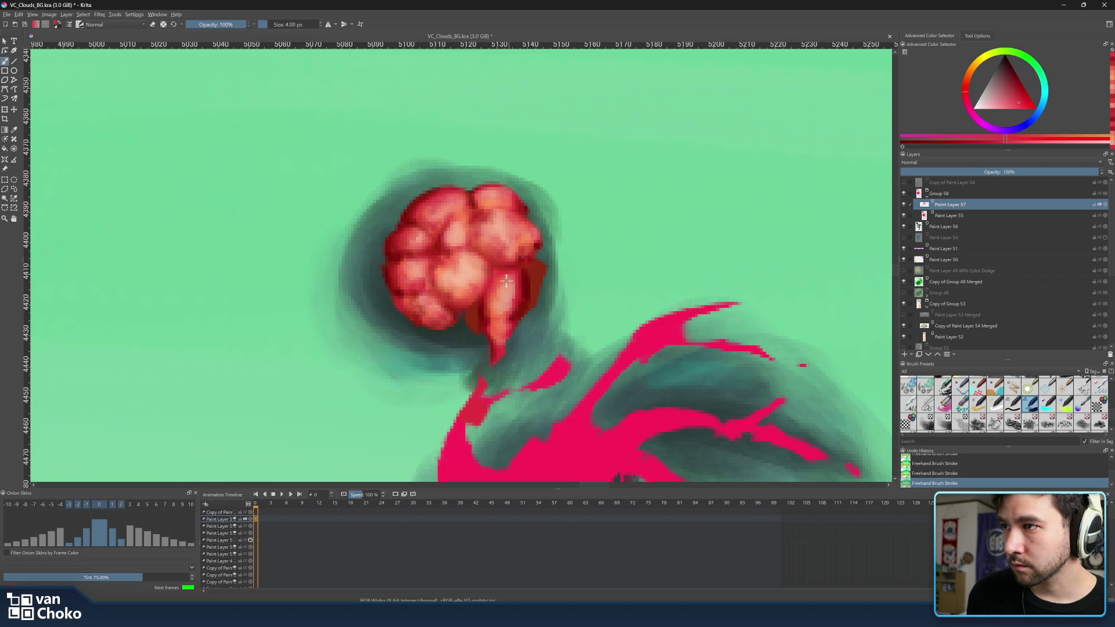
Sample reds from the head, choose a new red, and set the brush to 4 px for the lumps
ctrl+click(538, 290)
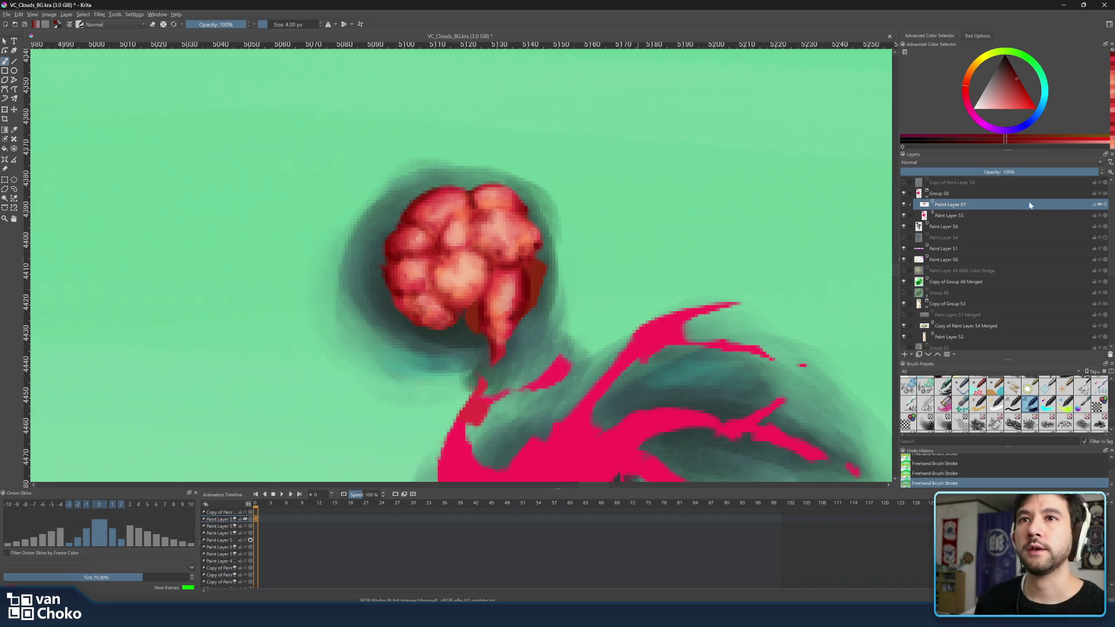
ctrl+click(545, 267)
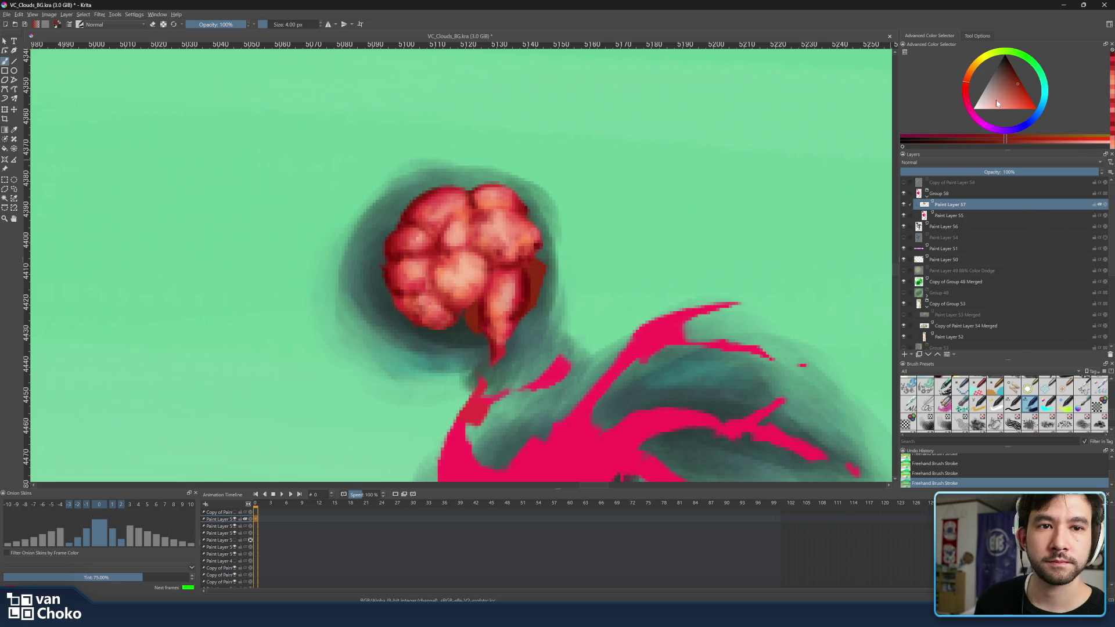
click(1013, 100)
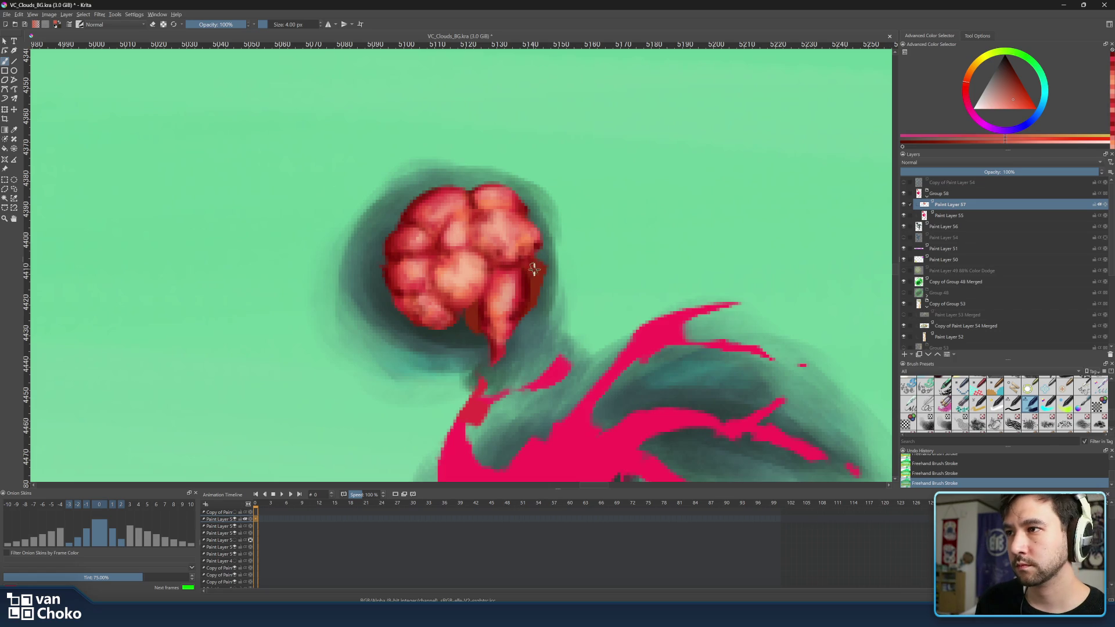
drag(533, 269, 538, 271)
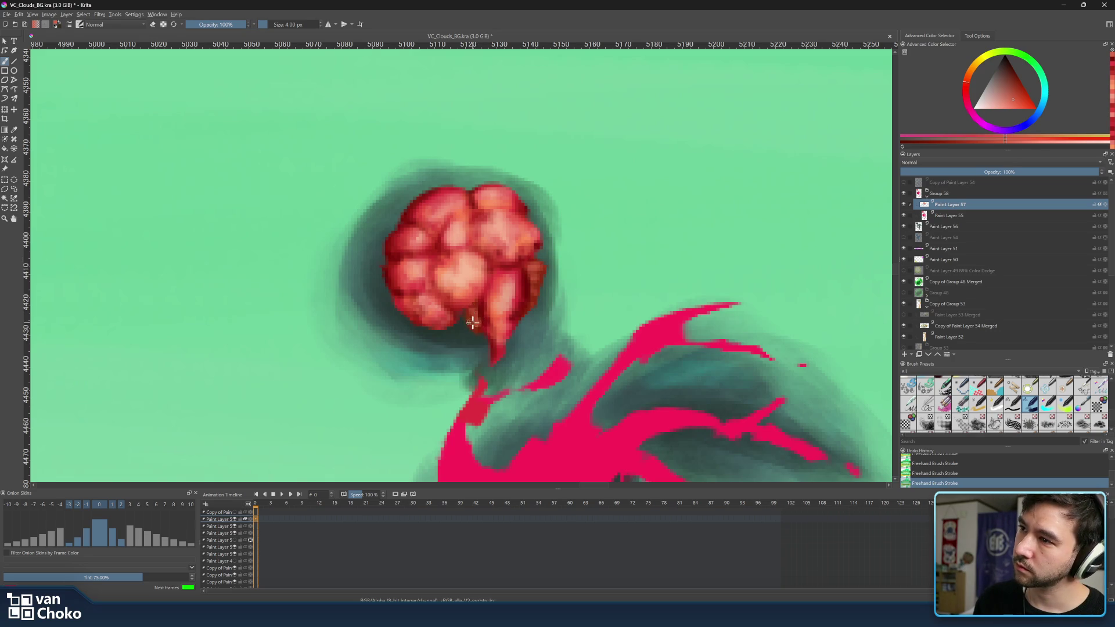
scroll(575, 214, down, 6)
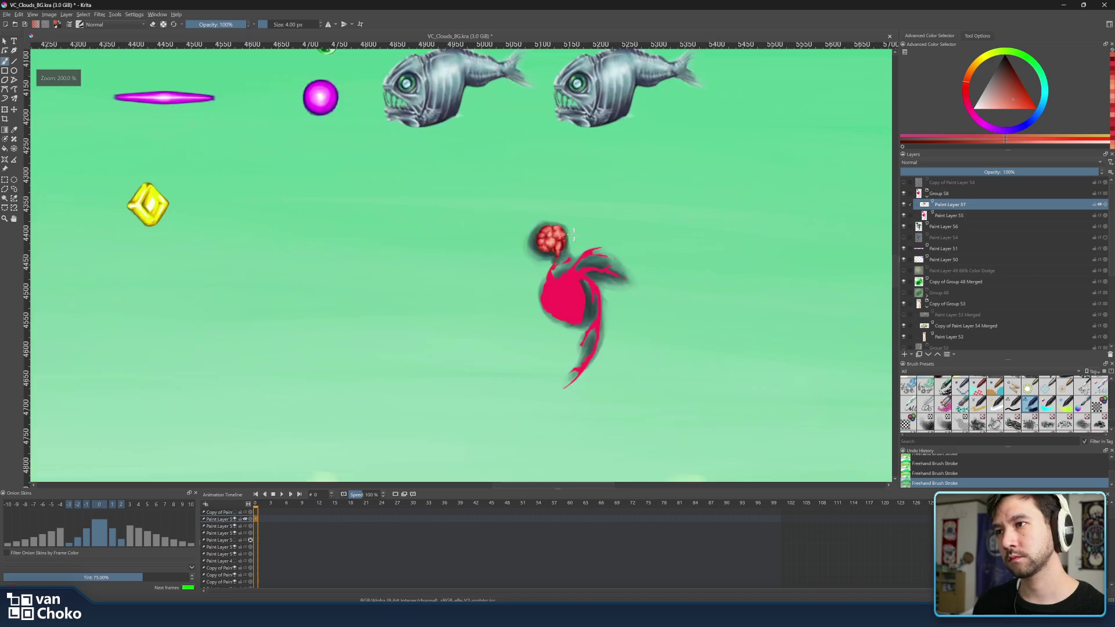
scroll(534, 225, up, 1)
scroll(533, 224, down, 4)
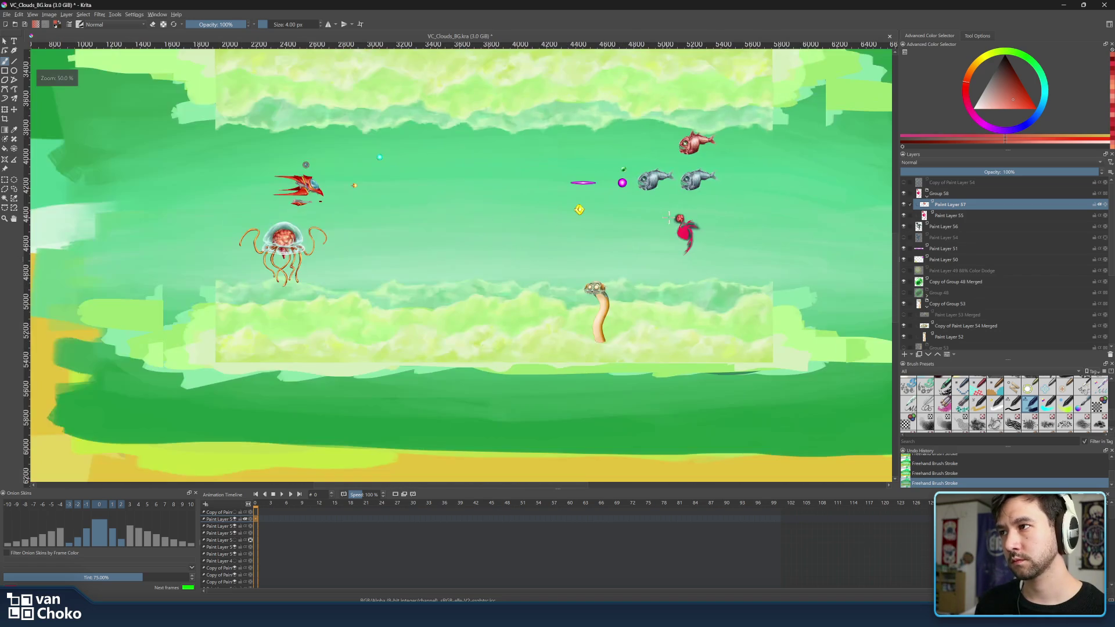
scroll(677, 215, up, 3)
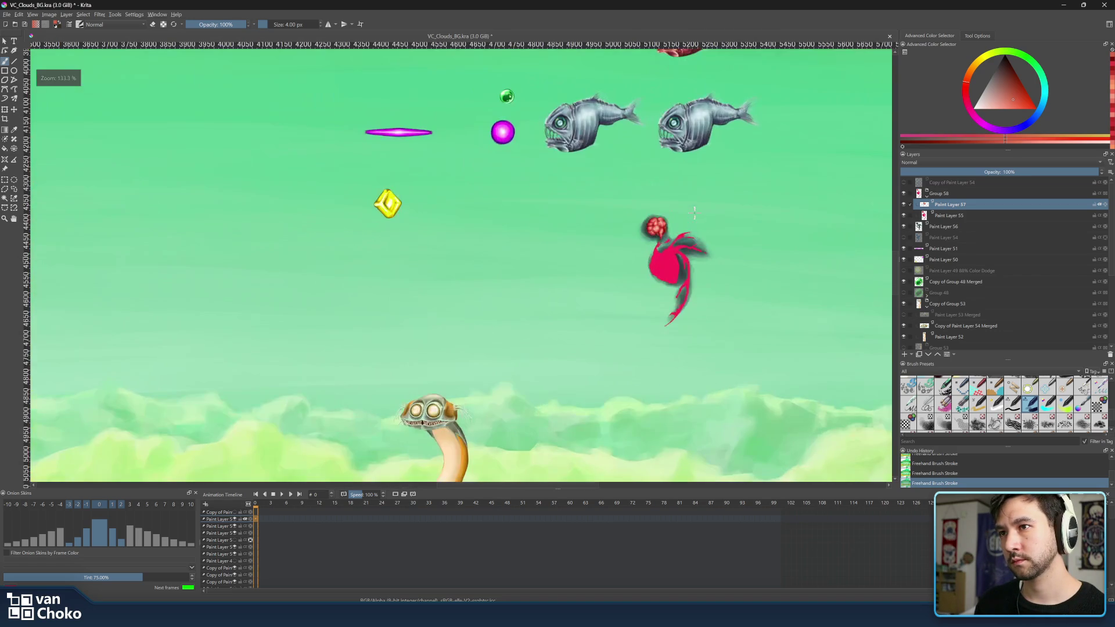
click(904, 182)
scroll(820, 200, down, 3)
scroll(783, 195, up, 1)
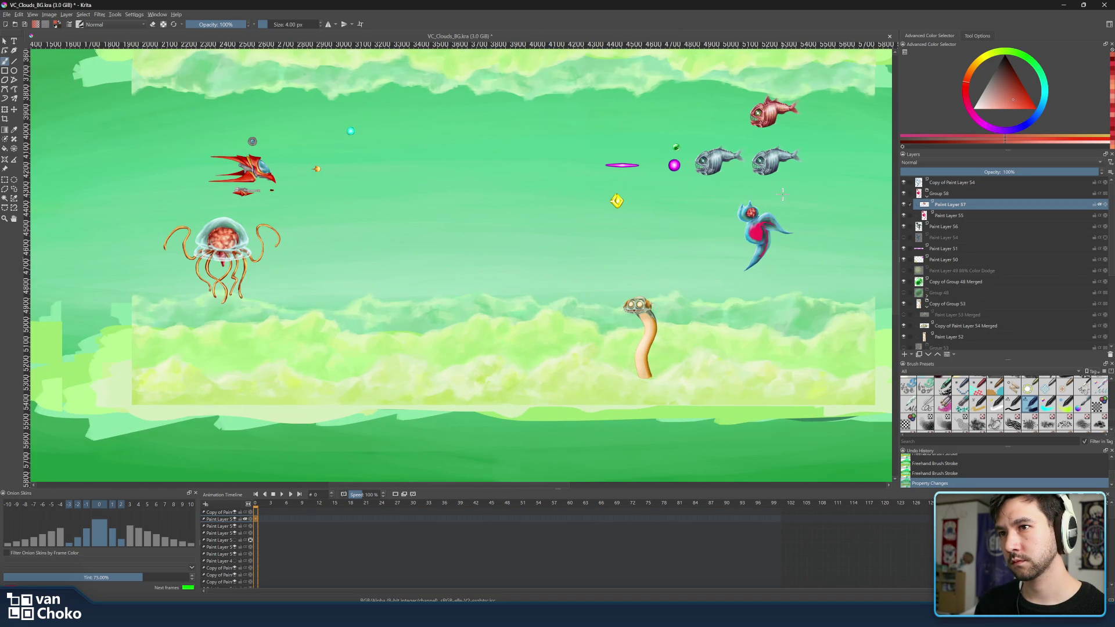
drag(782, 195, 776, 213)
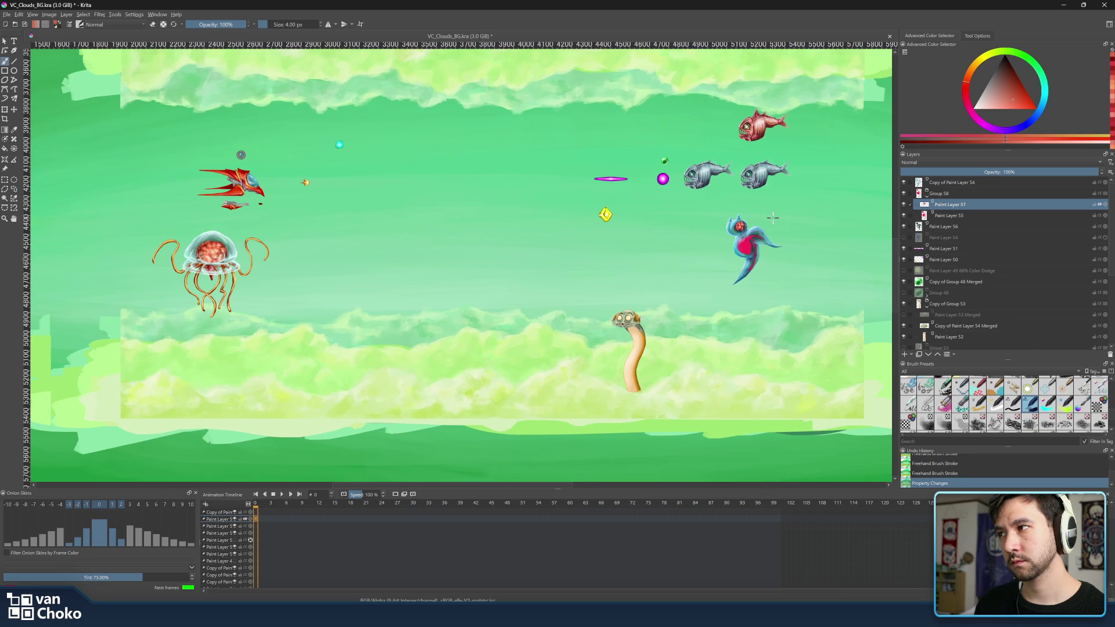
scroll(716, 228, up, 2)
scroll(720, 231, down, 2)
scroll(722, 233, up, 3)
scroll(722, 233, up, 1)
scroll(720, 232, down, 4)
scroll(718, 233, up, 2)
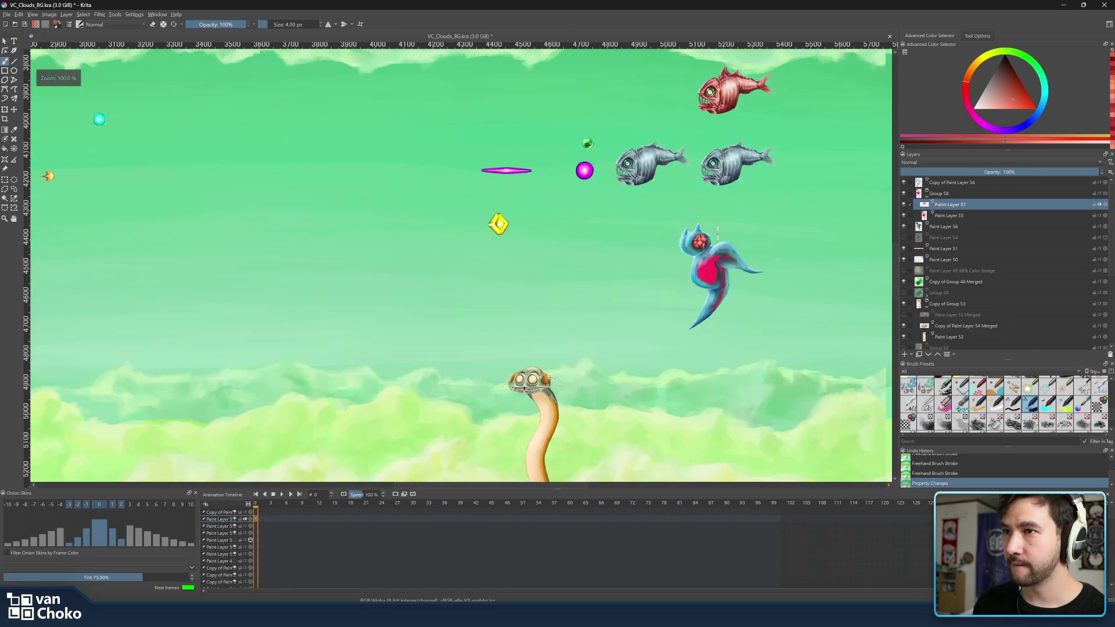
mouse_move(593, 223)
mouse_down()
mouse_move(802, 227)
mouse_move(661, 226)
mouse_move(711, 225)
mouse_up()
scroll(711, 226, down, 3)
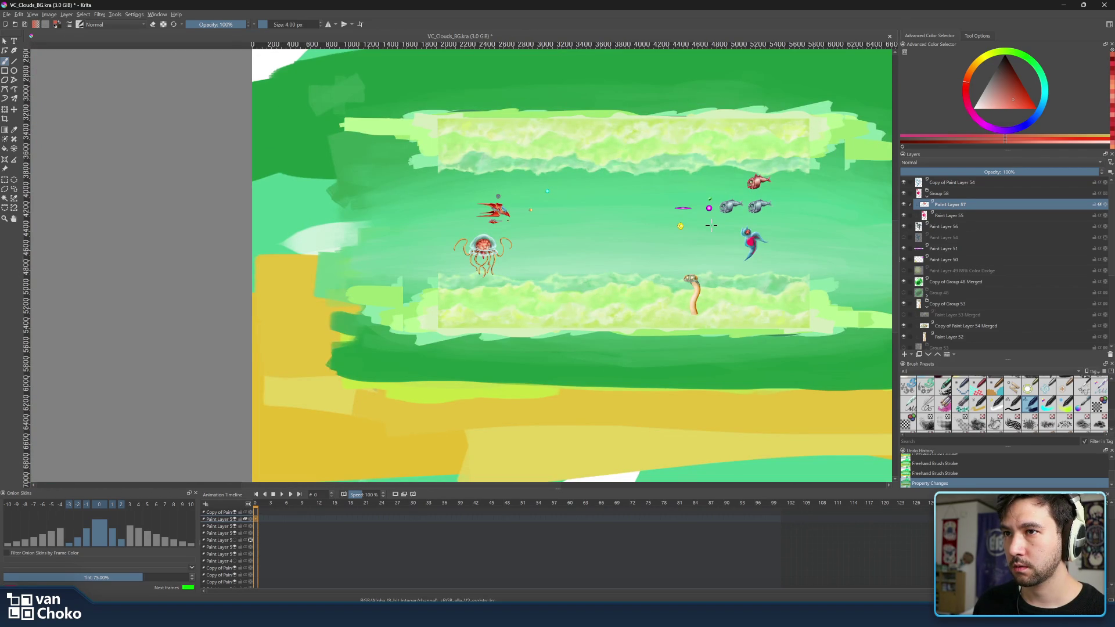
scroll(711, 226, up, 2)
mouse_move(871, 226)
mouse_down()
mouse_move(640, 221)
mouse_move(627, 233)
mouse_move(704, 232)
mouse_move(646, 248)
mouse_up()
scroll(744, 226, up, 1)
scroll(748, 225, down, 1)
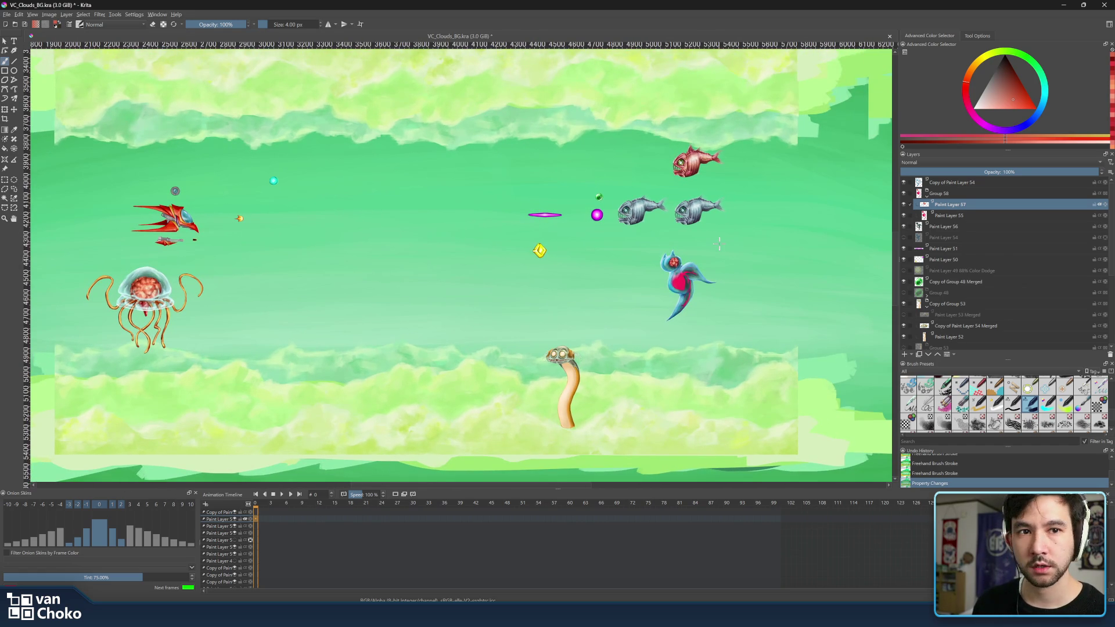
scroll(682, 283, up, 3)
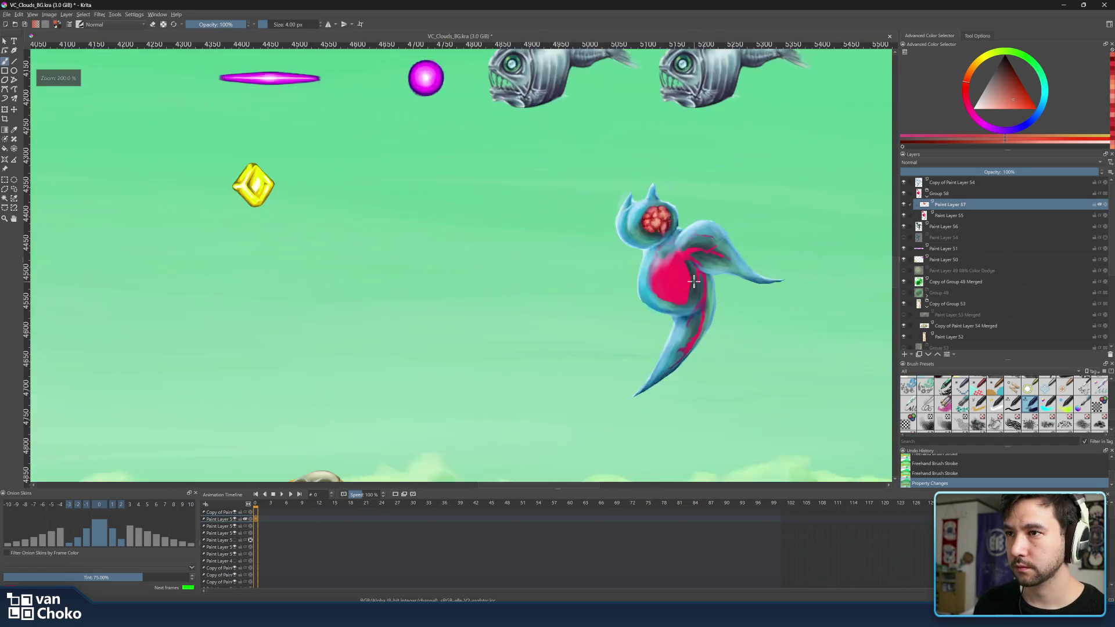
scroll(686, 283, down, 3)
scroll(695, 281, up, 5)
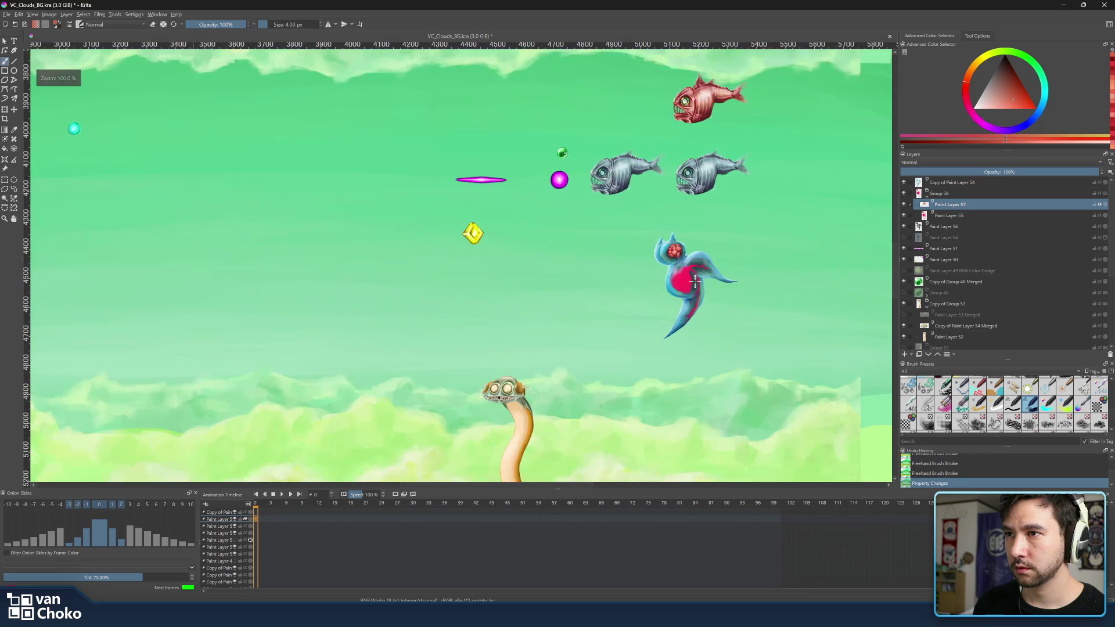
scroll(695, 281, up, 1)
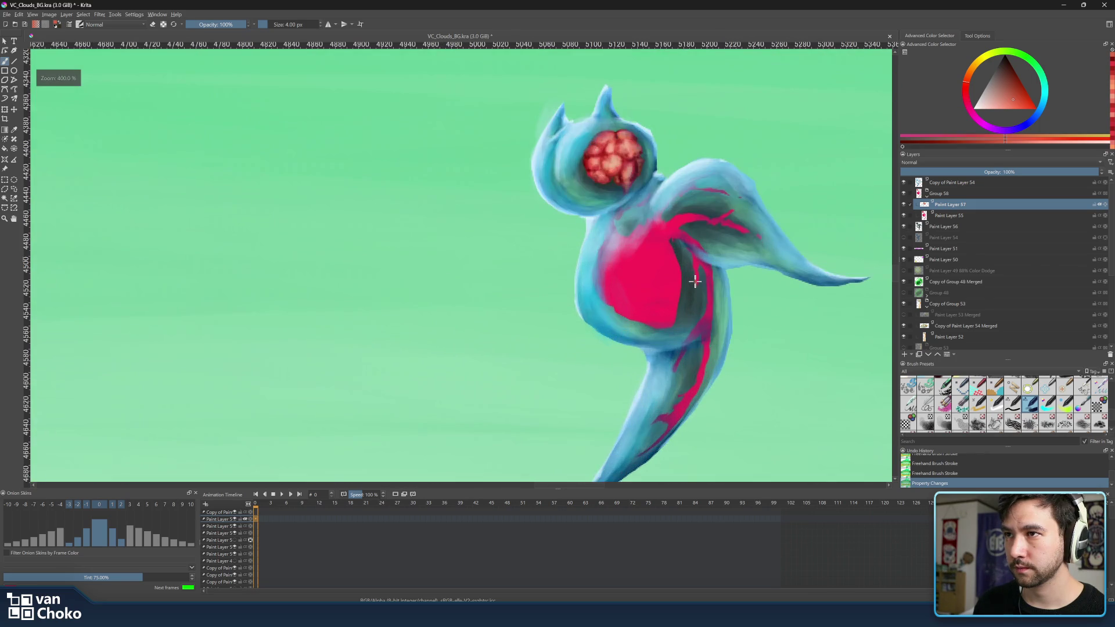
scroll(695, 281, down, 2)
scroll(696, 281, down, 4)
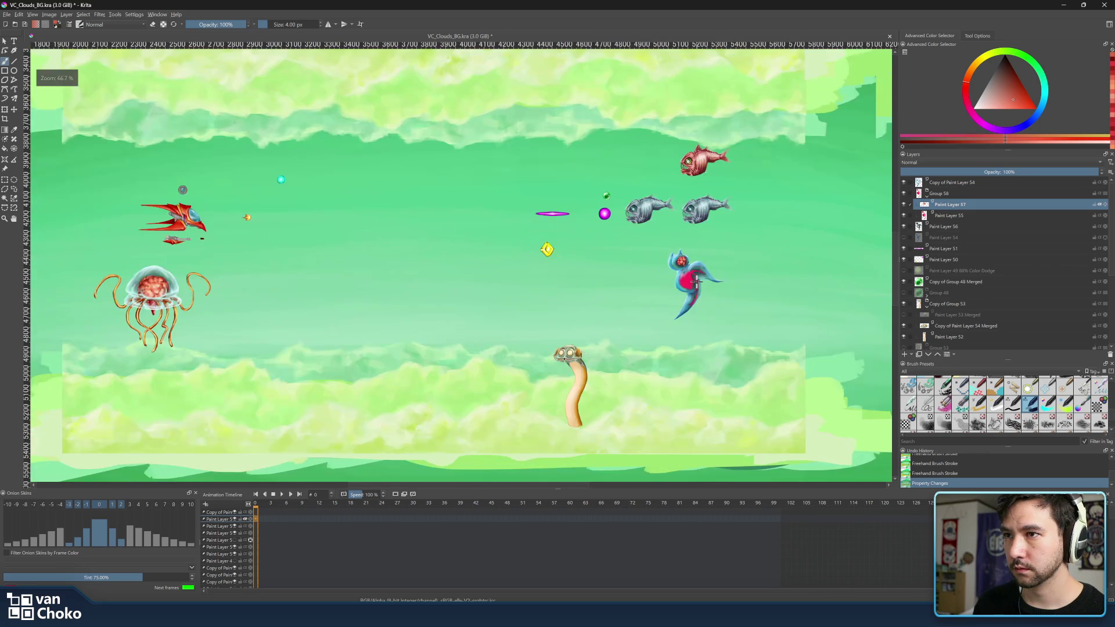
scroll(552, 282, up, 1)
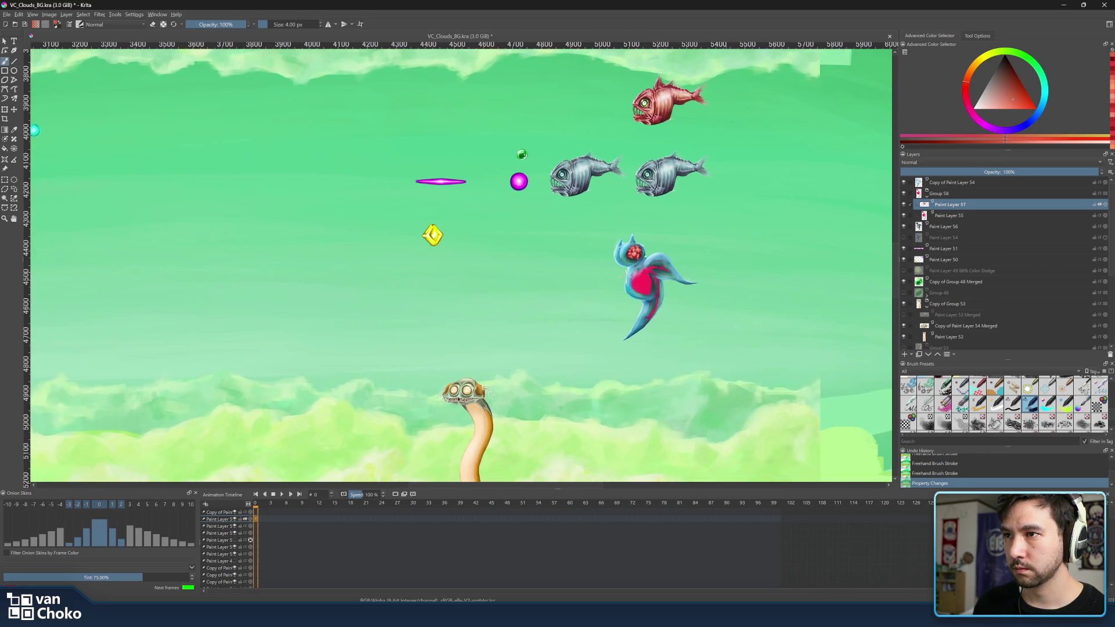
scroll(634, 282, up, 6)
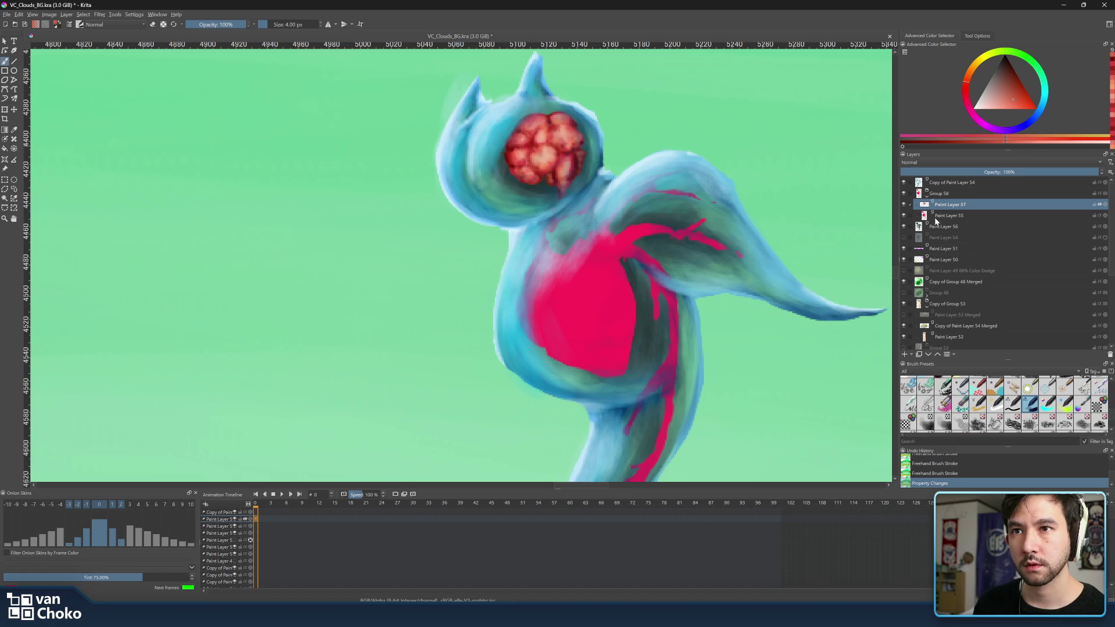
click(905, 182)
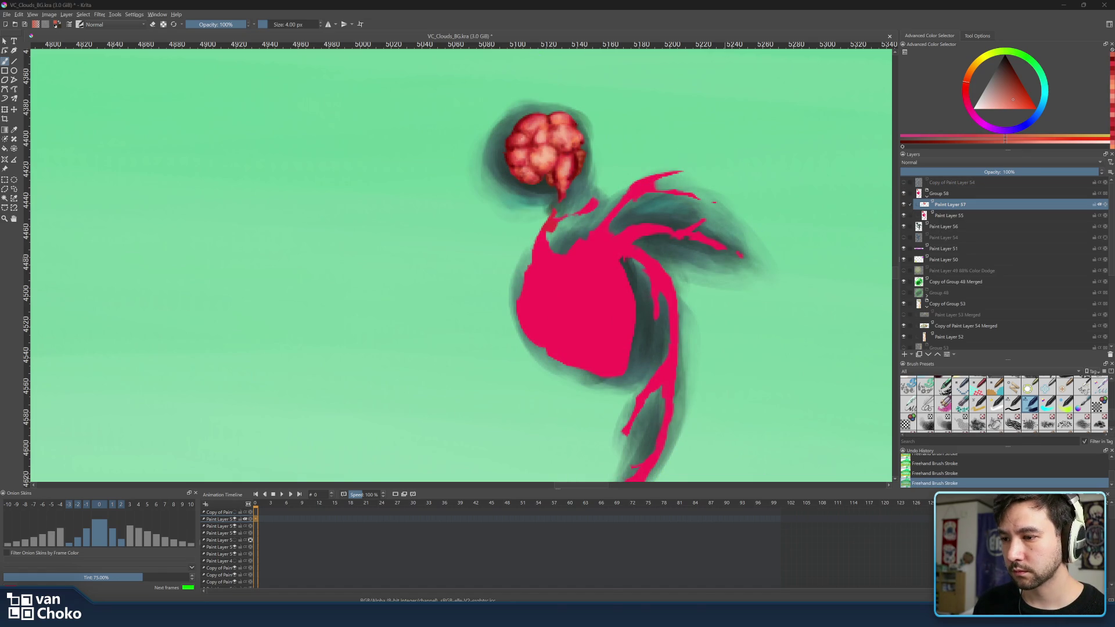
Close the labs spitfire tab, keep the sea angel results, and minimise Chrome back to Krita
mouse_move(610, 615)
click(656, 573)
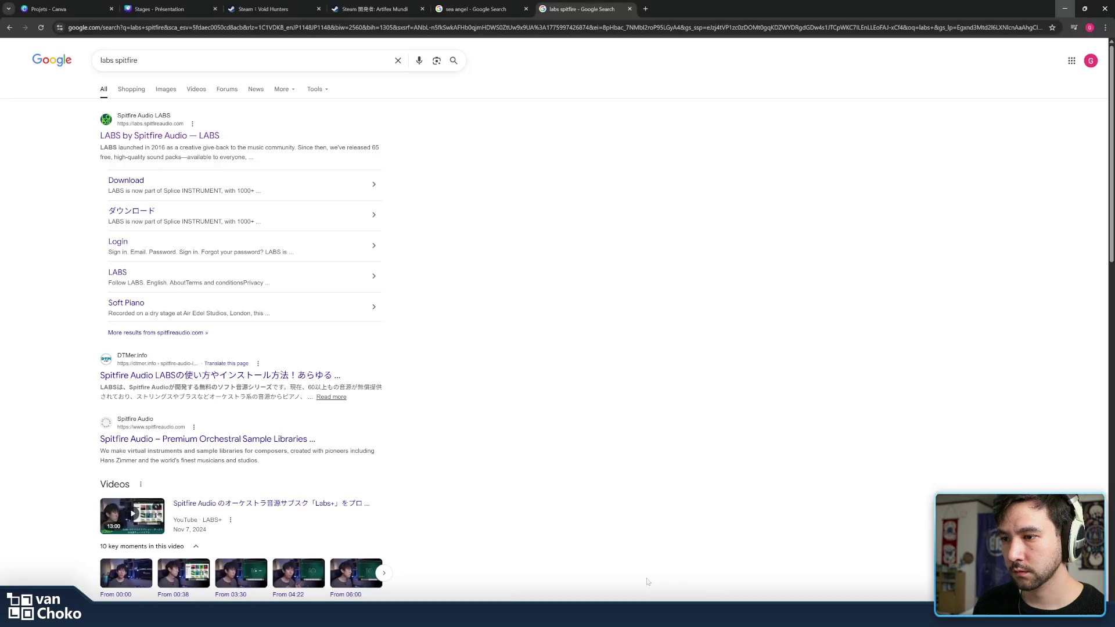
middle_click(604, 7)
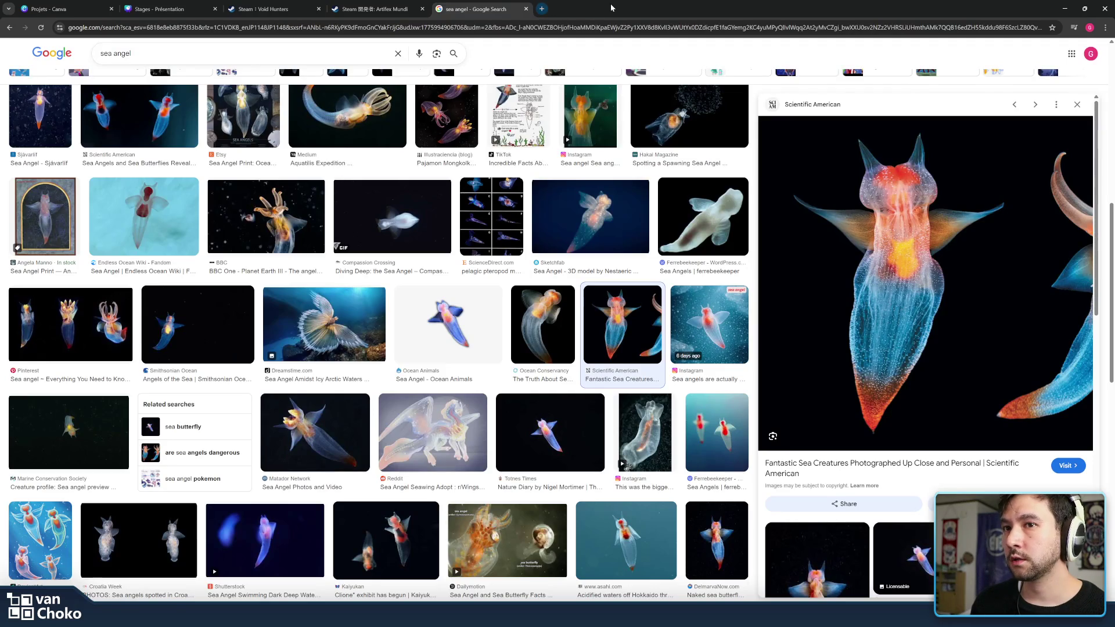
click(1064, 9)
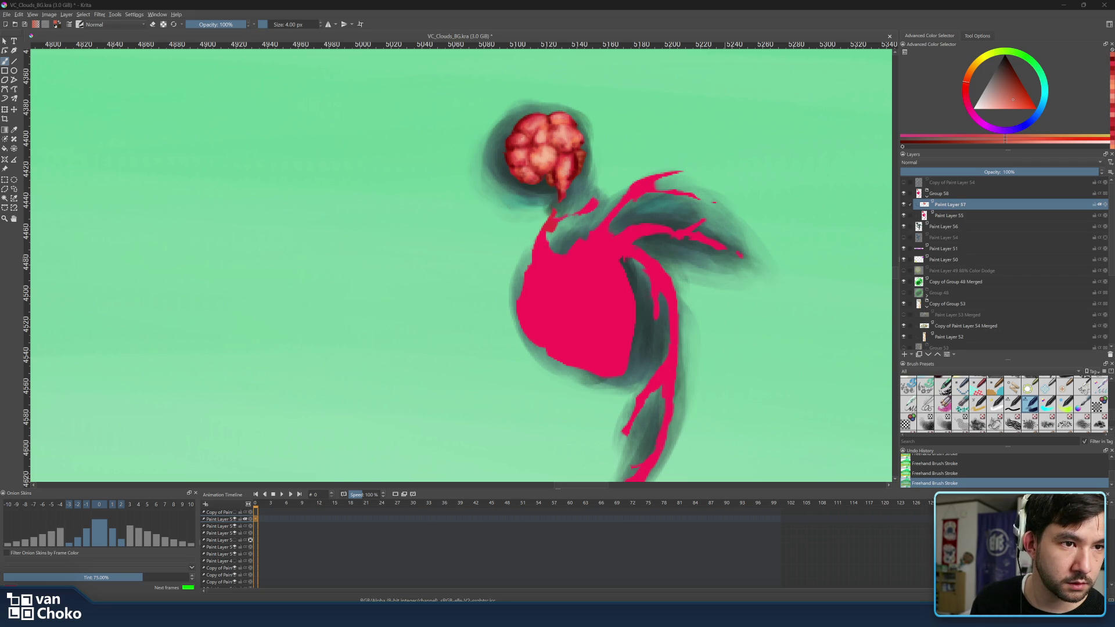
key(ctrl)
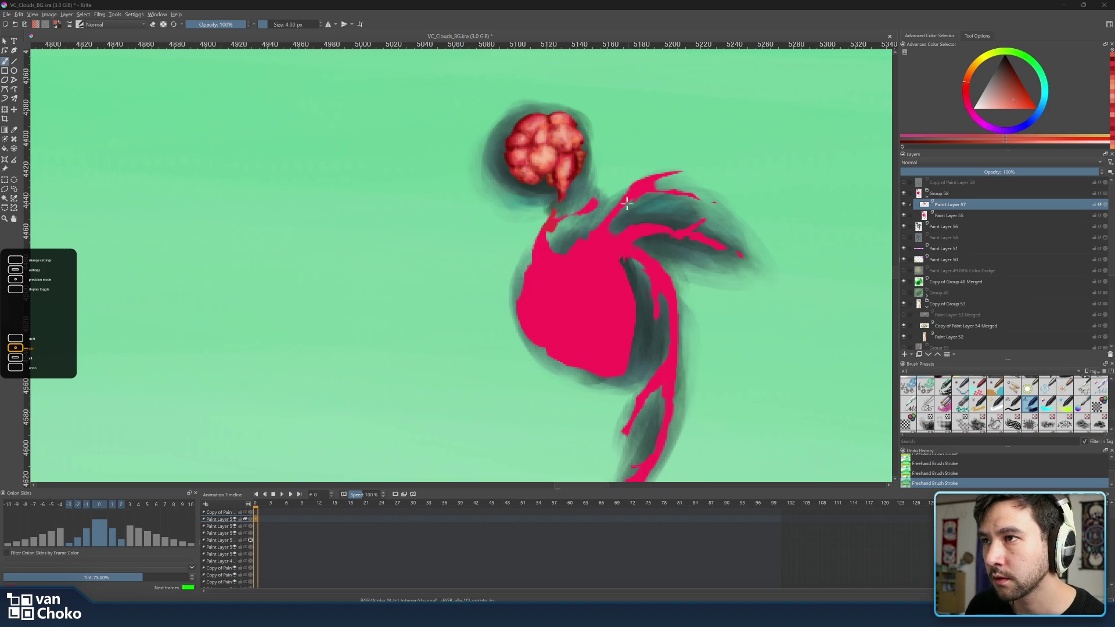
Add a new layer above Paint Layer 55 and dab pink onto the body's upper shoulder
click(957, 216)
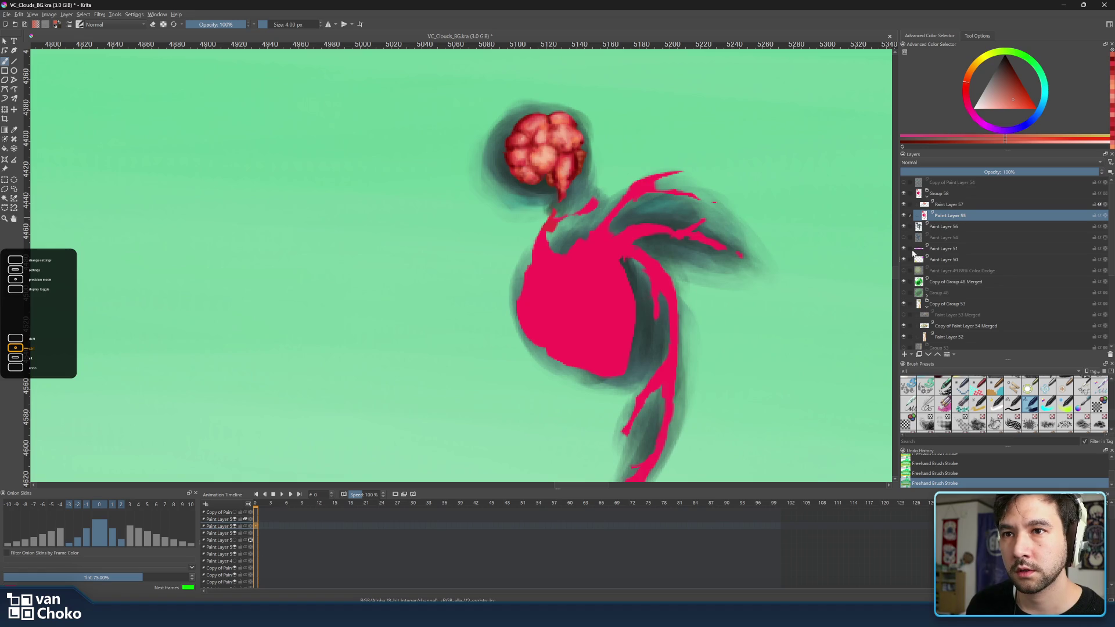
click(905, 354)
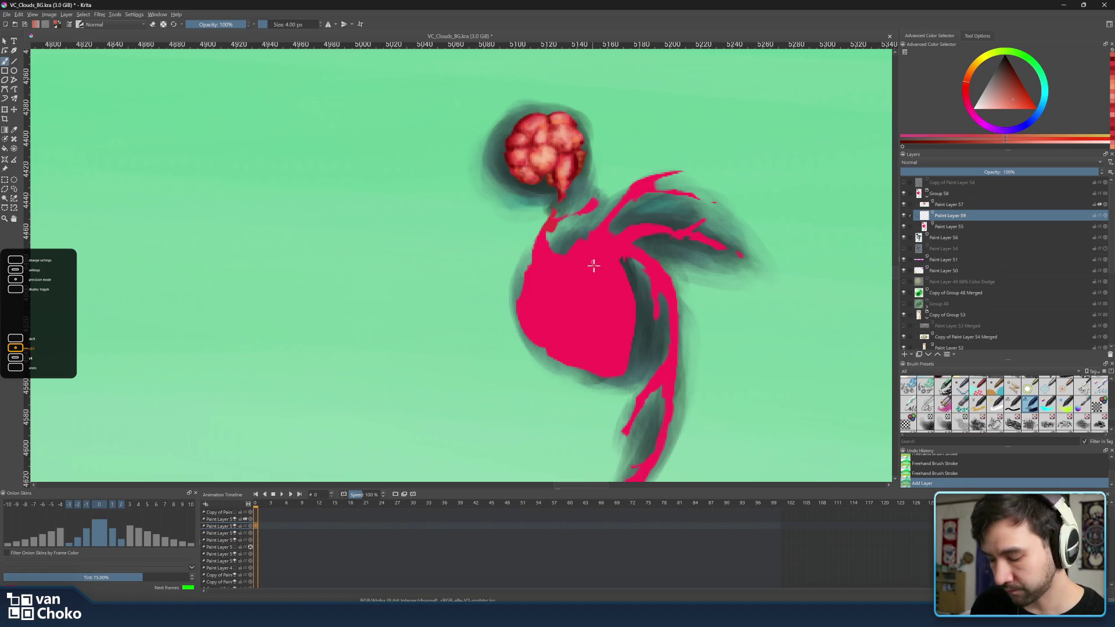
ctrl+click(603, 244)
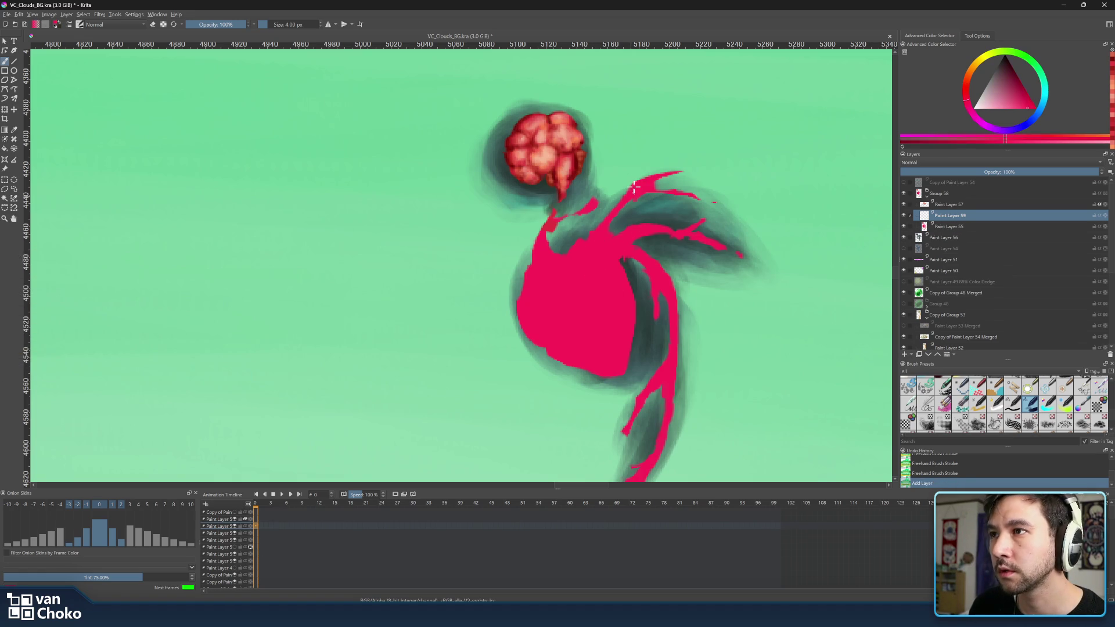
mouse_move(650, 183)
mouse_down()
mouse_move(575, 246)
mouse_move(589, 234)
mouse_up()
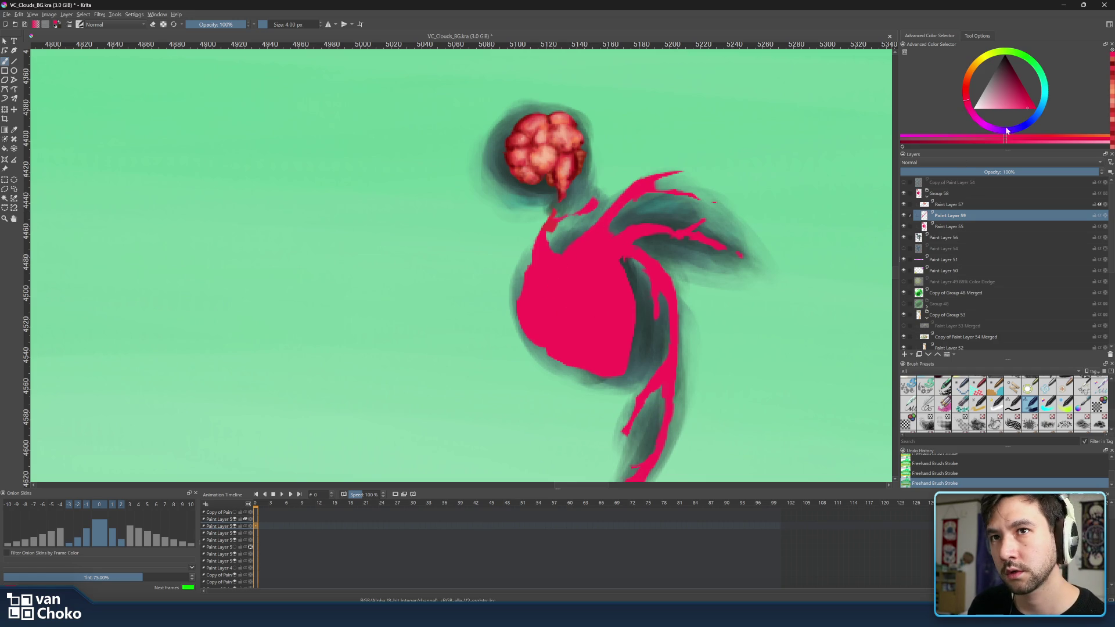
Sample the head's peach tone, set the brush to 13 px, and fine-tune a pink highlight colour
ctrl+click(547, 130)
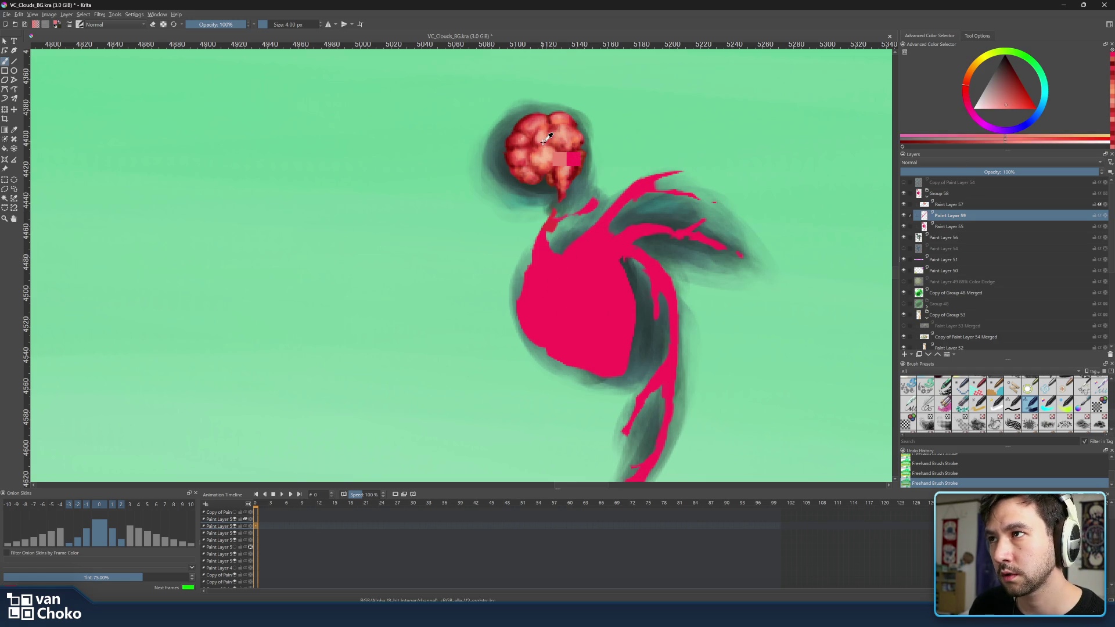
mouse_move(600, 259)
mouse_down()
mouse_move(585, 269)
mouse_move(593, 279)
mouse_move(558, 288)
mouse_move(562, 314)
mouse_move(581, 270)
mouse_move(570, 320)
mouse_move(588, 273)
mouse_move(588, 284)
mouse_move(581, 267)
mouse_move(572, 299)
mouse_move(581, 255)
mouse_move(569, 319)
mouse_move(584, 296)
mouse_move(566, 327)
mouse_up()
key(])
key(bracketleft)
click(966, 99)
click(967, 99)
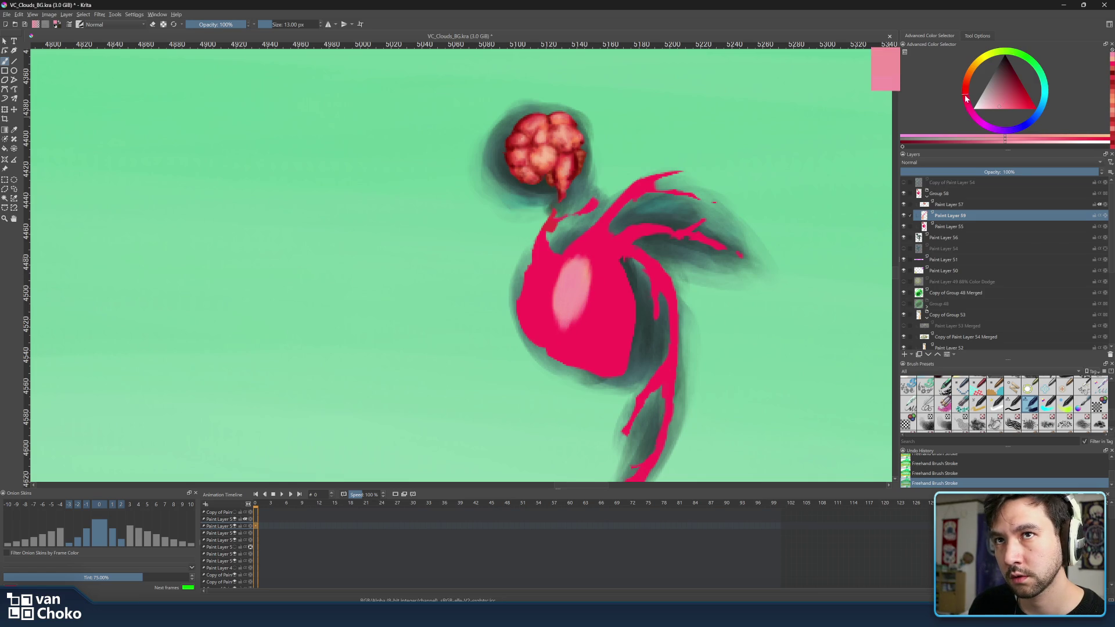
Paint light-pink highlight strokes across the body's centre, right side and lower left
mouse_move(570, 309)
mouse_down()
mouse_move(590, 256)
mouse_move(570, 343)
mouse_move(559, 285)
mouse_move(566, 349)
mouse_move(578, 349)
mouse_move(578, 322)
mouse_up()
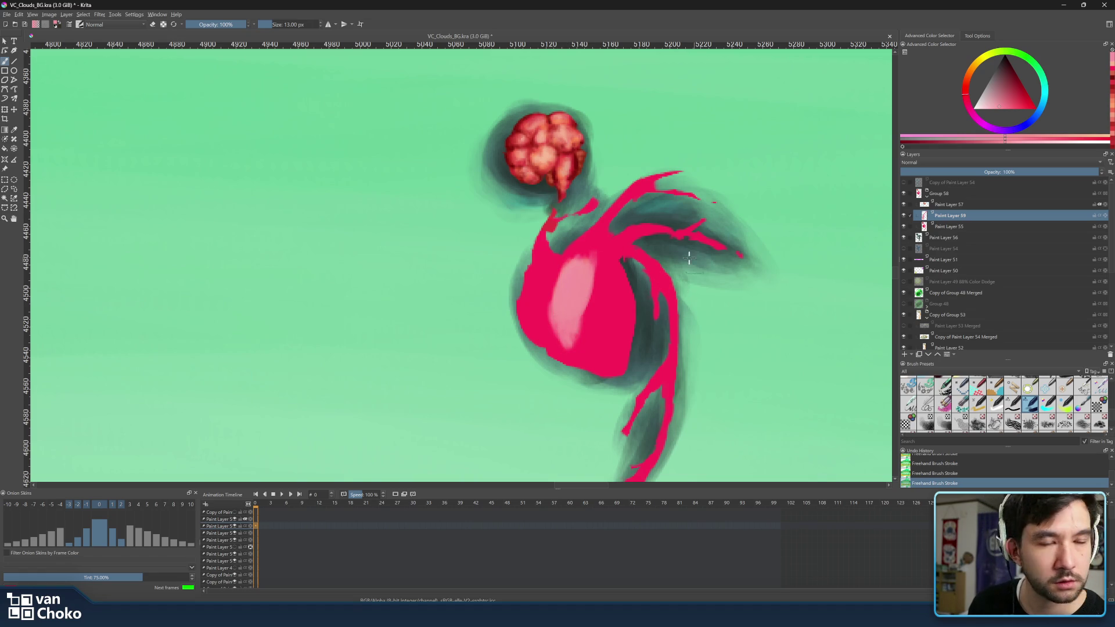
drag(614, 264, 604, 307)
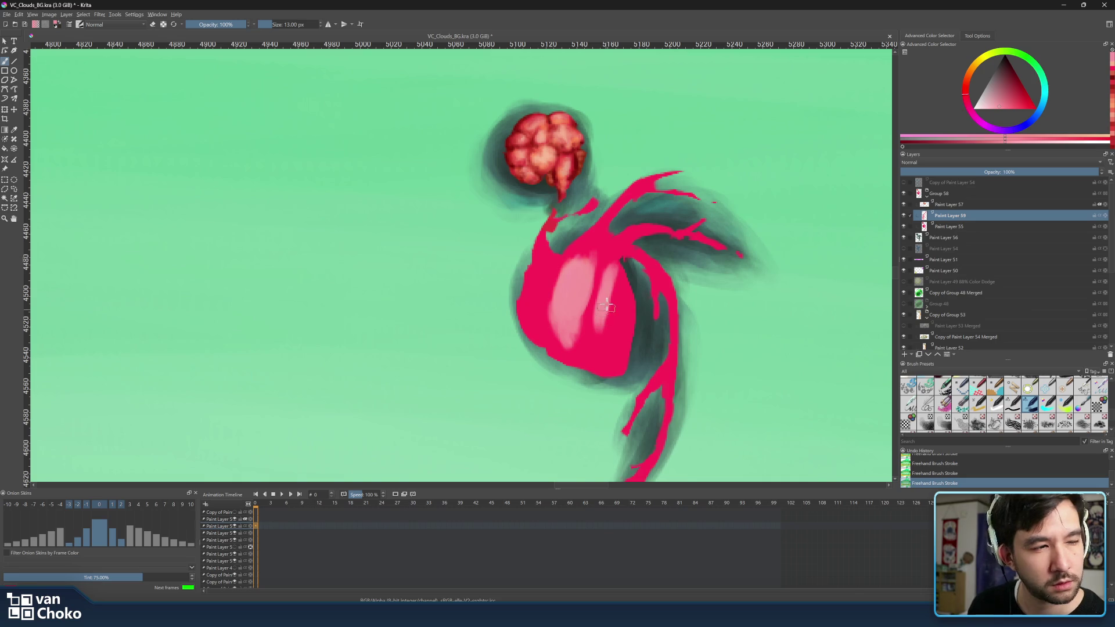
mouse_move(617, 268)
mouse_down()
mouse_move(607, 319)
mouse_move(587, 348)
mouse_move(598, 311)
mouse_move(598, 348)
mouse_move(623, 284)
mouse_move(607, 366)
mouse_move(626, 317)
mouse_move(615, 360)
mouse_move(617, 280)
mouse_up()
drag(571, 347, 588, 285)
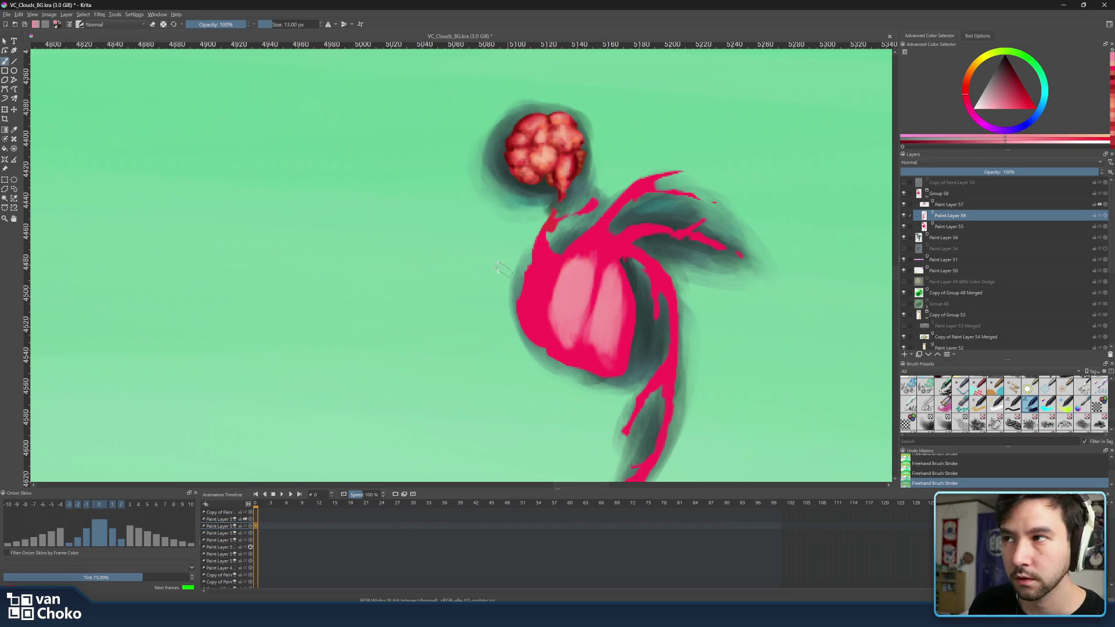
Brush pale pink down the body's left side at 11 px, then sample pink and red at 1 px
key(bracketleft)
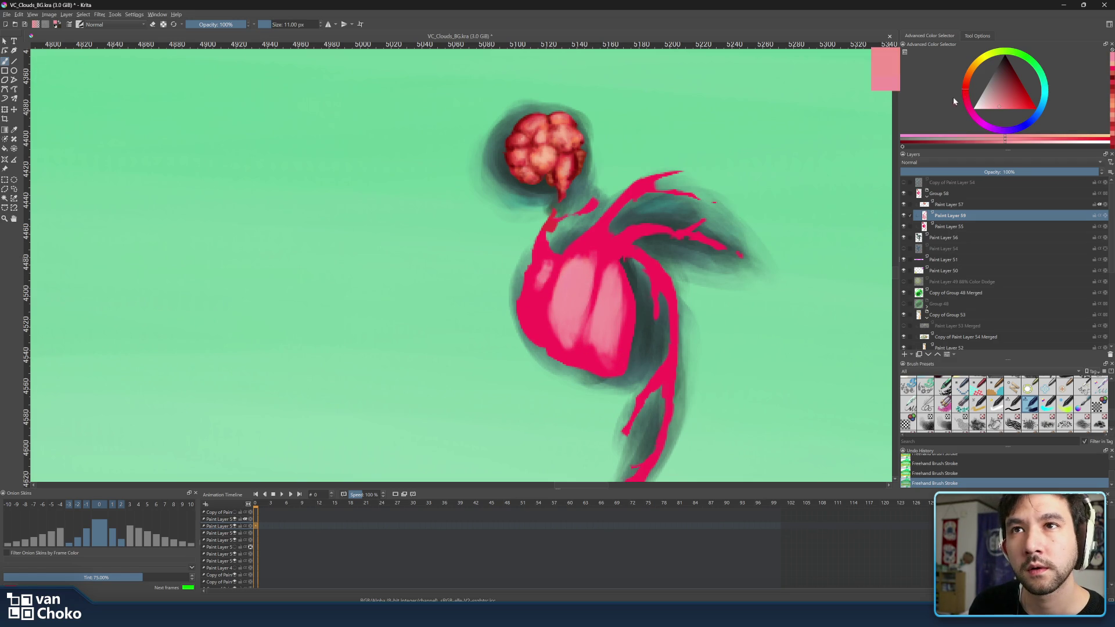
drag(549, 266, 537, 328)
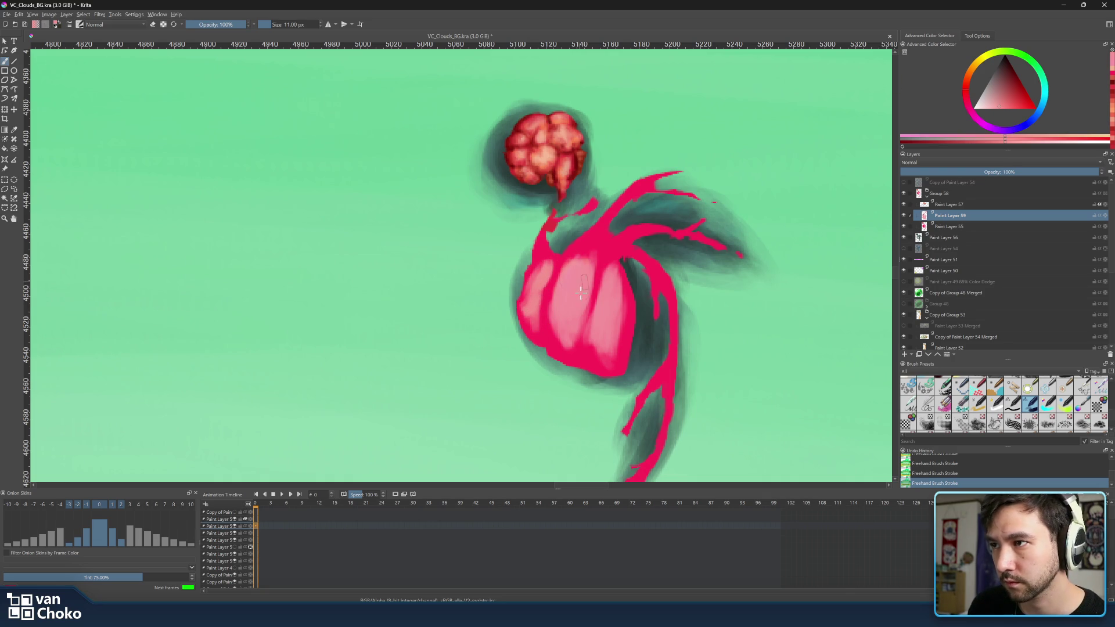
key(ctrl)
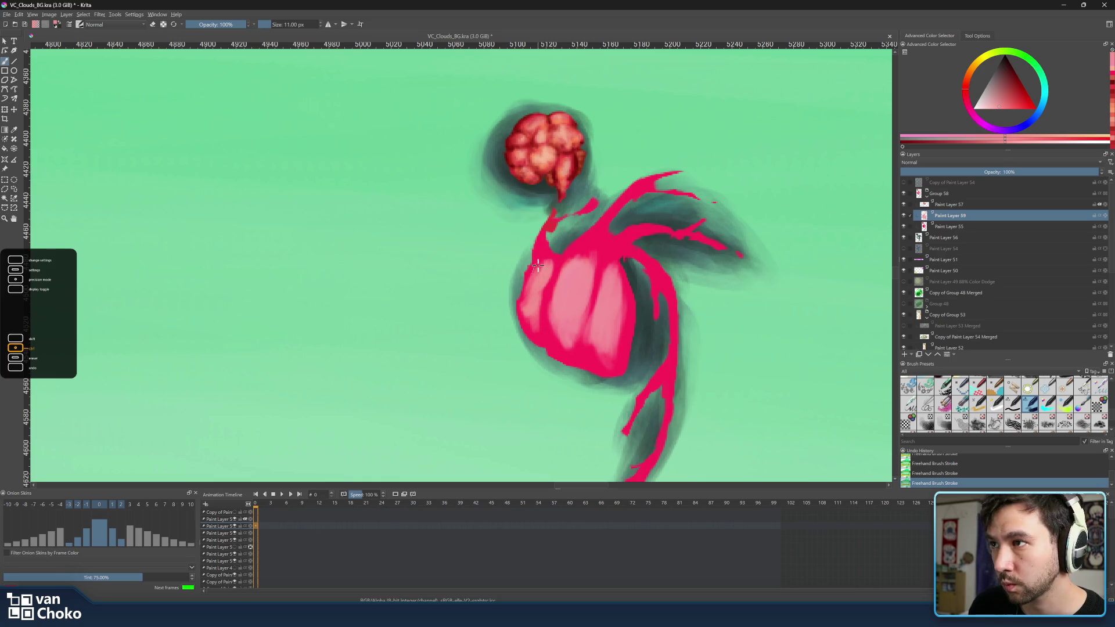
ctrl+click(529, 274)
key(bracketleft)
key(bracketleft)
key(bracketleft)
key(bracketleft)
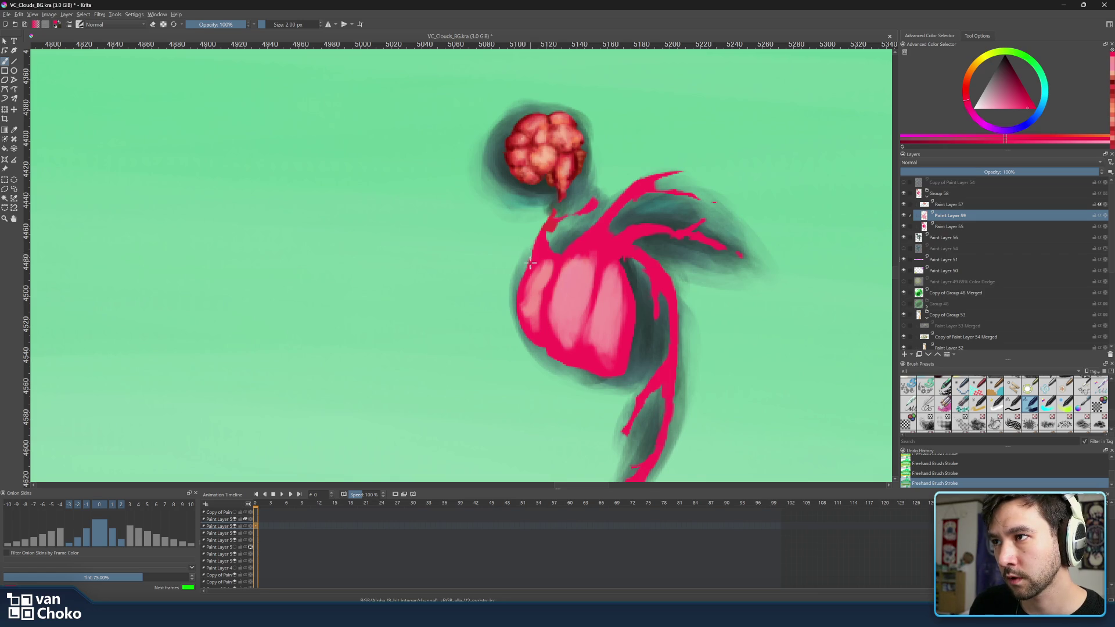
key(bracketleft)
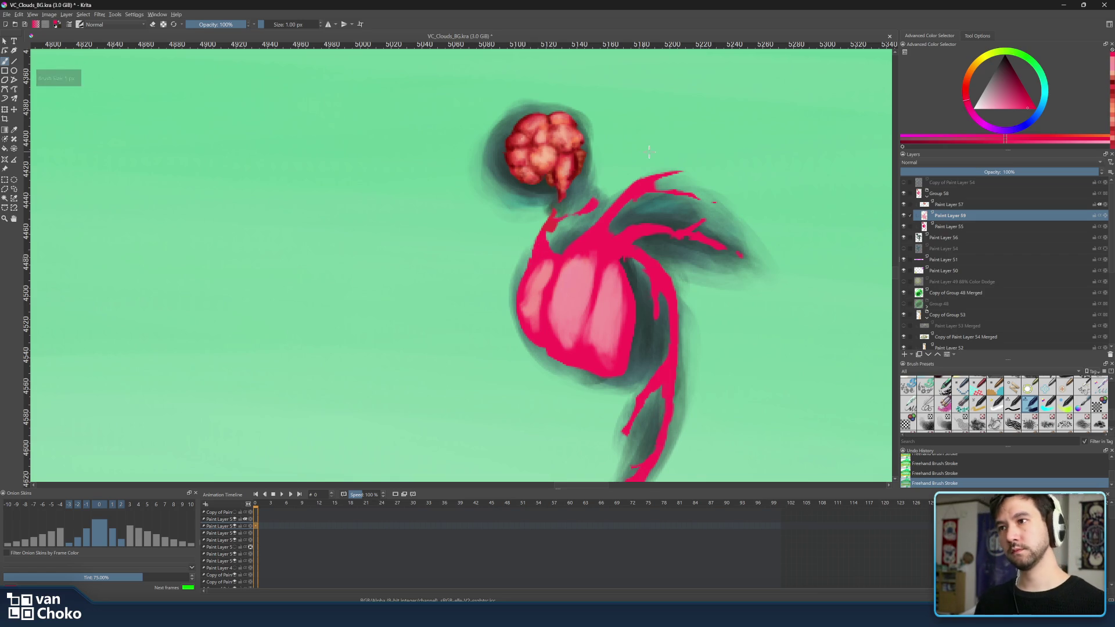
ctrl+click(553, 345)
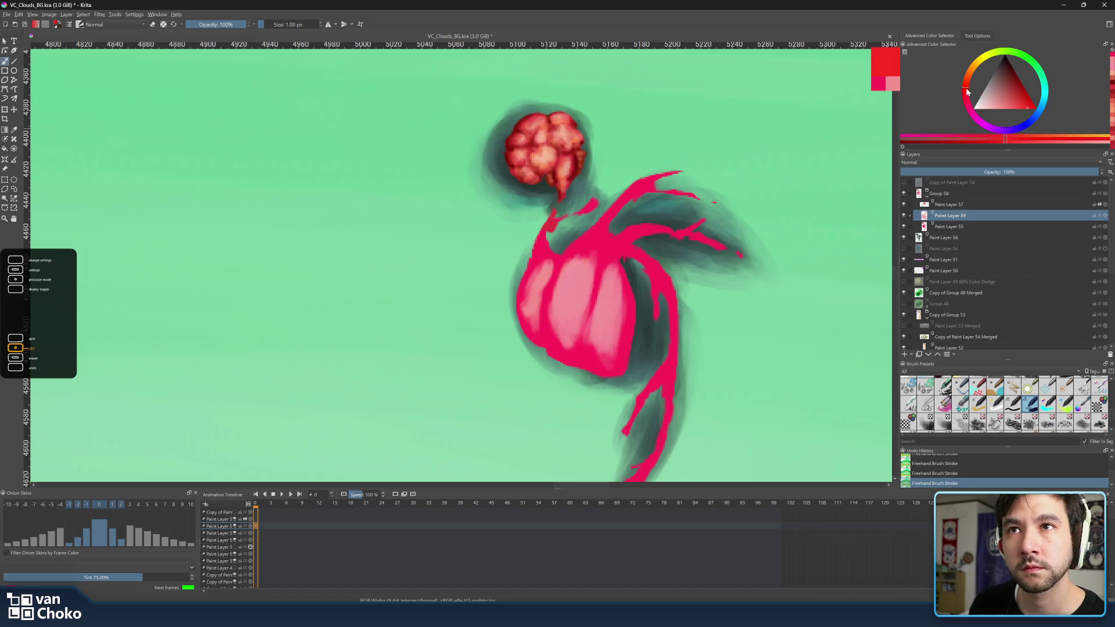
Adjust the sampled red and shade the body's left edge with a 4 px brush
click(1025, 109)
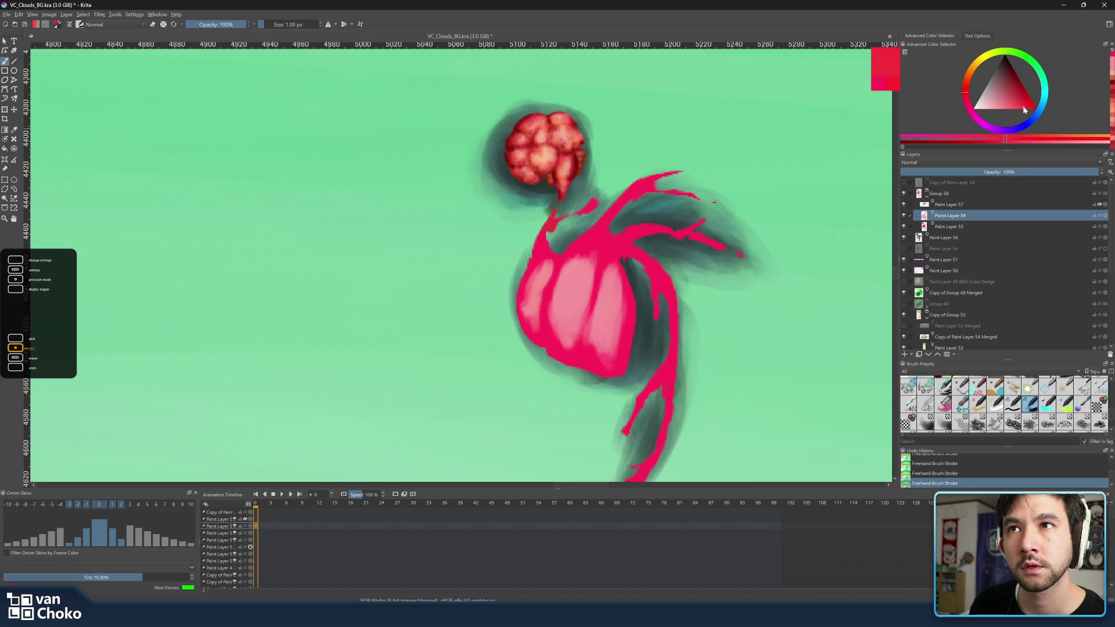
click(1019, 103)
click(1023, 106)
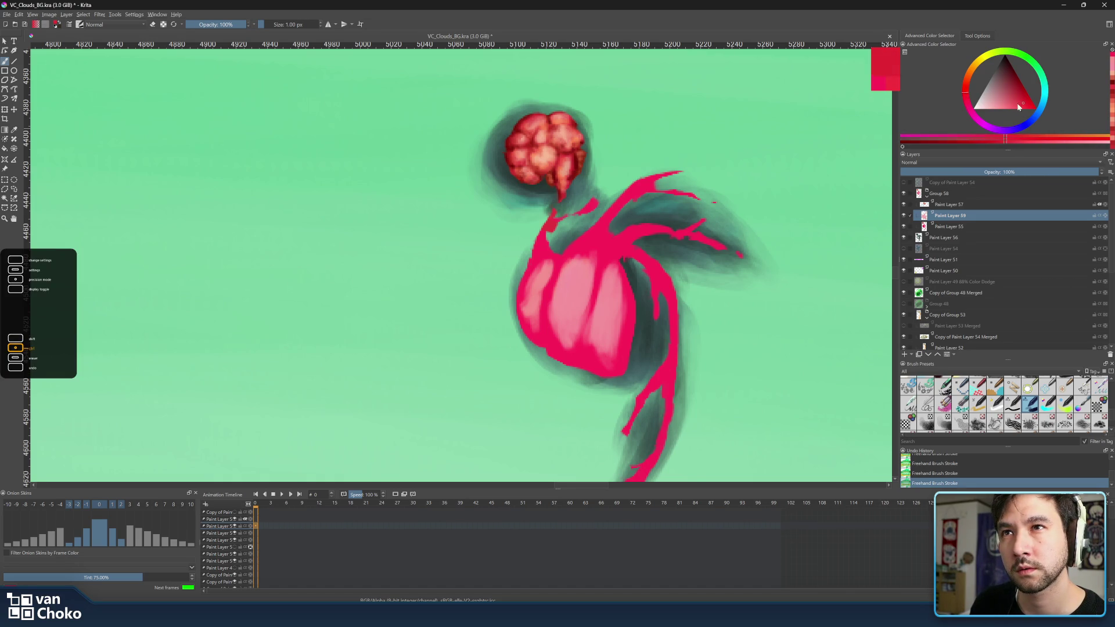
key(bracketright)
key(bracketright)
key(bracketright)
key(bracketright)
key(bracketright)
key(bracketright)
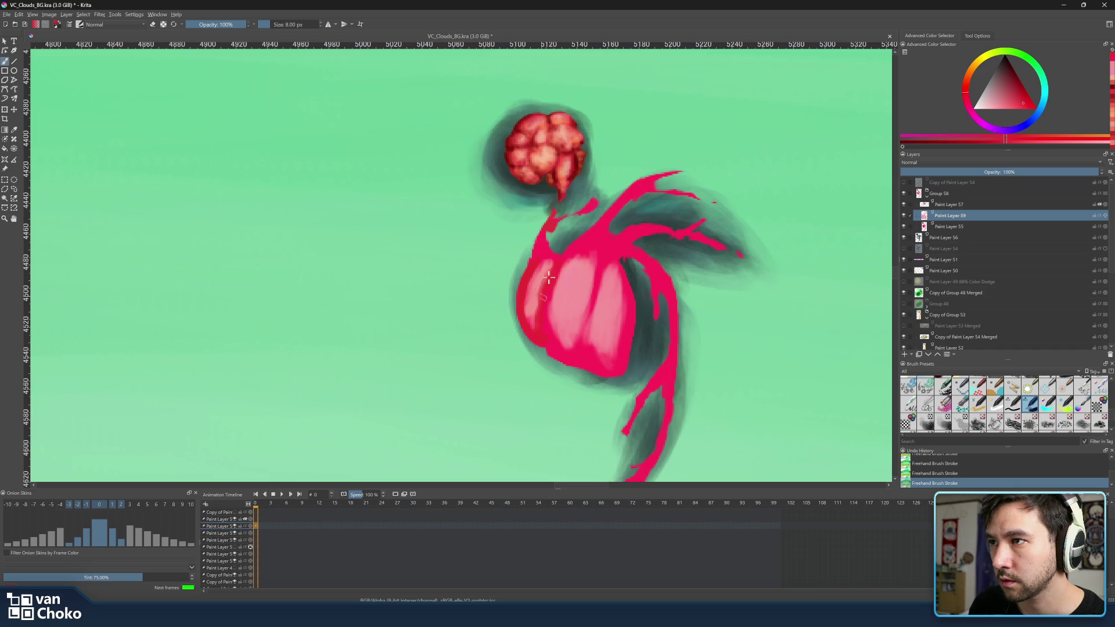
mouse_move(555, 255)
mouse_down()
mouse_move(523, 294)
mouse_move(531, 329)
mouse_up()
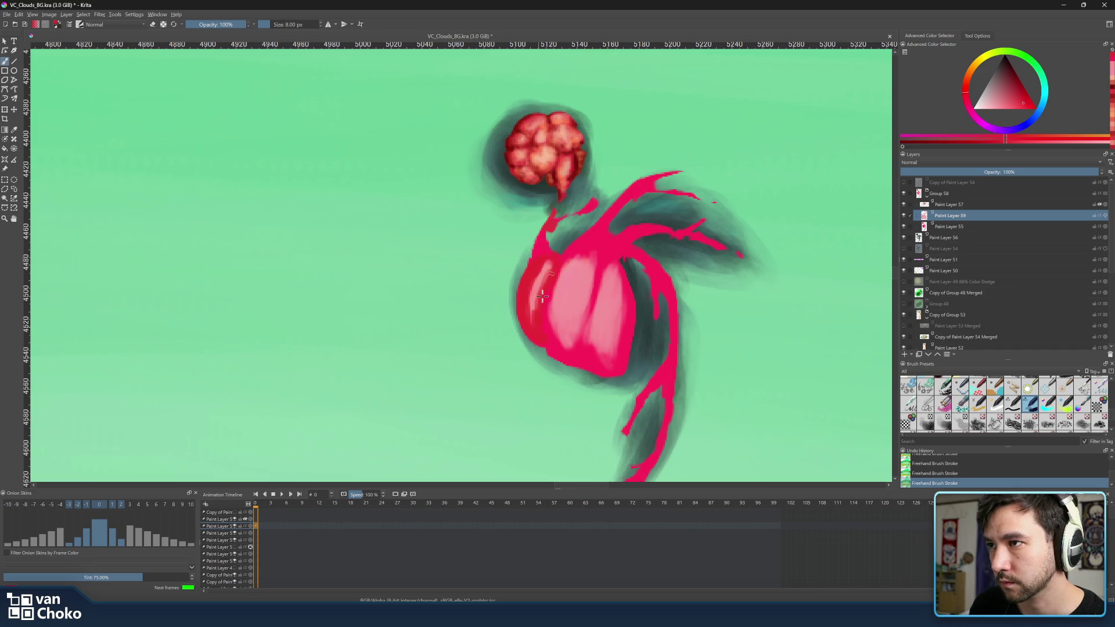
mouse_move(544, 282)
mouse_down()
mouse_move(537, 305)
mouse_move(552, 248)
mouse_up()
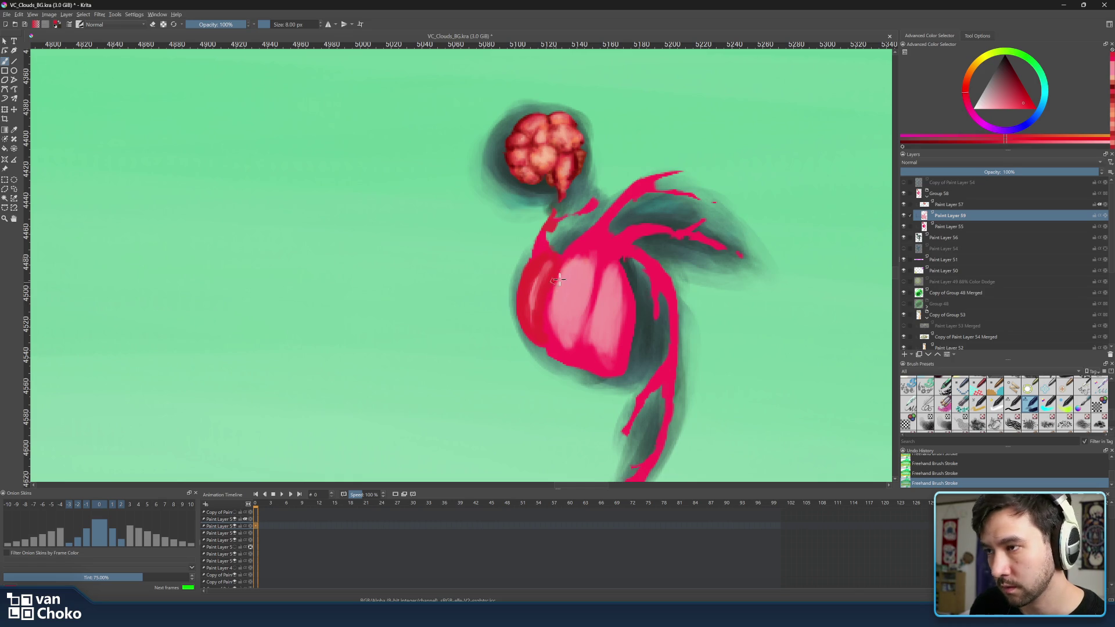
Sample pinks and reds from the body, then switch to light pink with a 13 px brush
ctrl+click(568, 369)
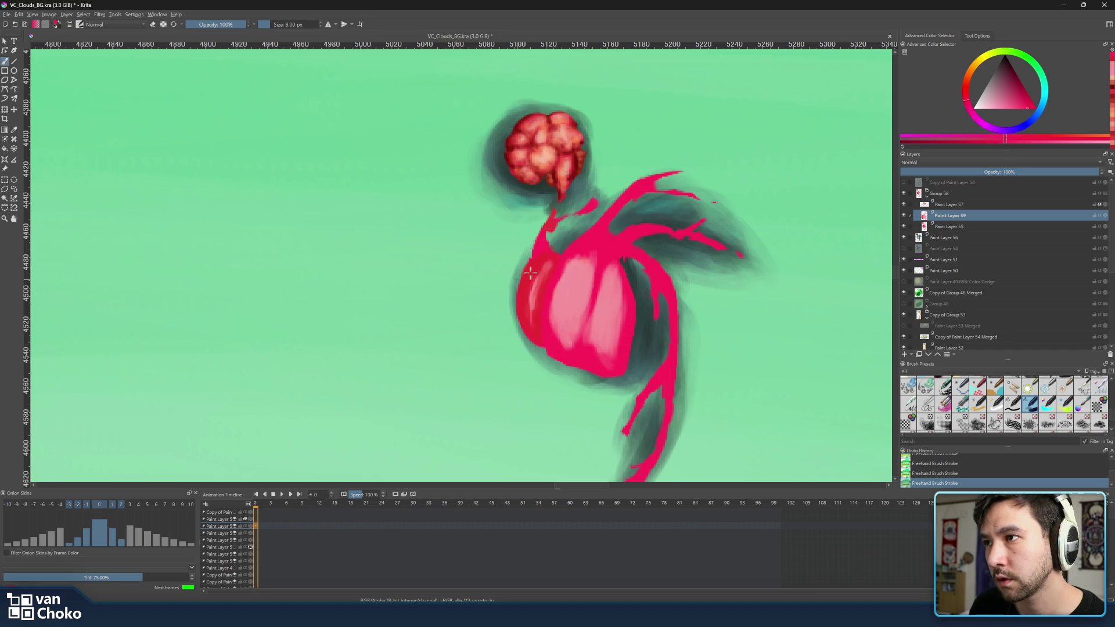
ctrl+click(560, 287)
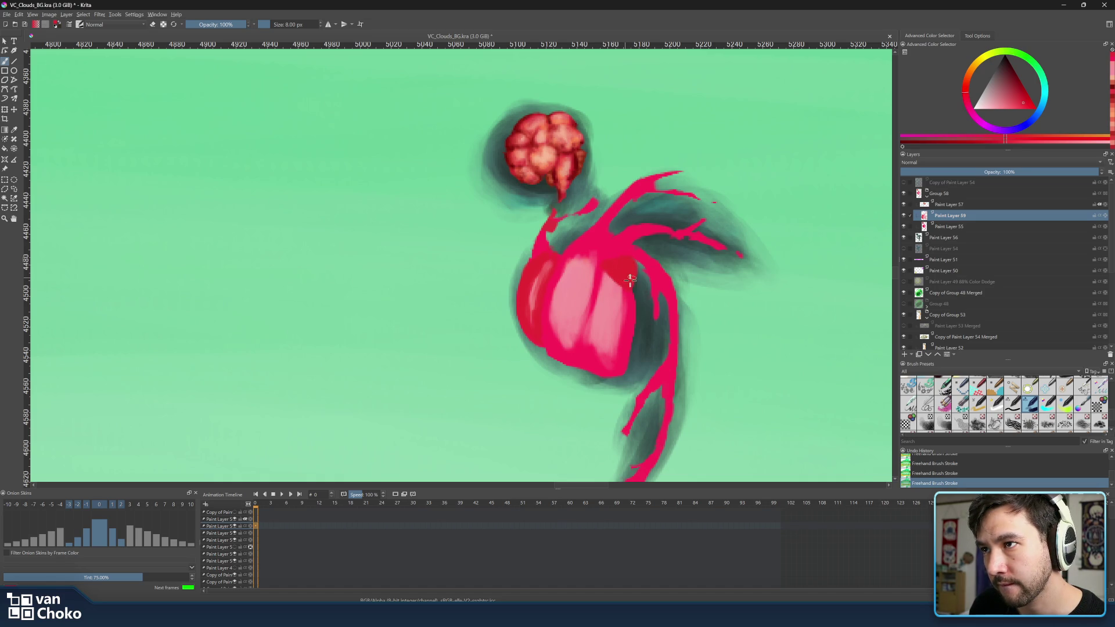
ctrl+click(606, 271)
key(bracketleft)
key(bracketleft)
key(bracketleft)
key(bracketright)
key(bracketright)
key(bracketright)
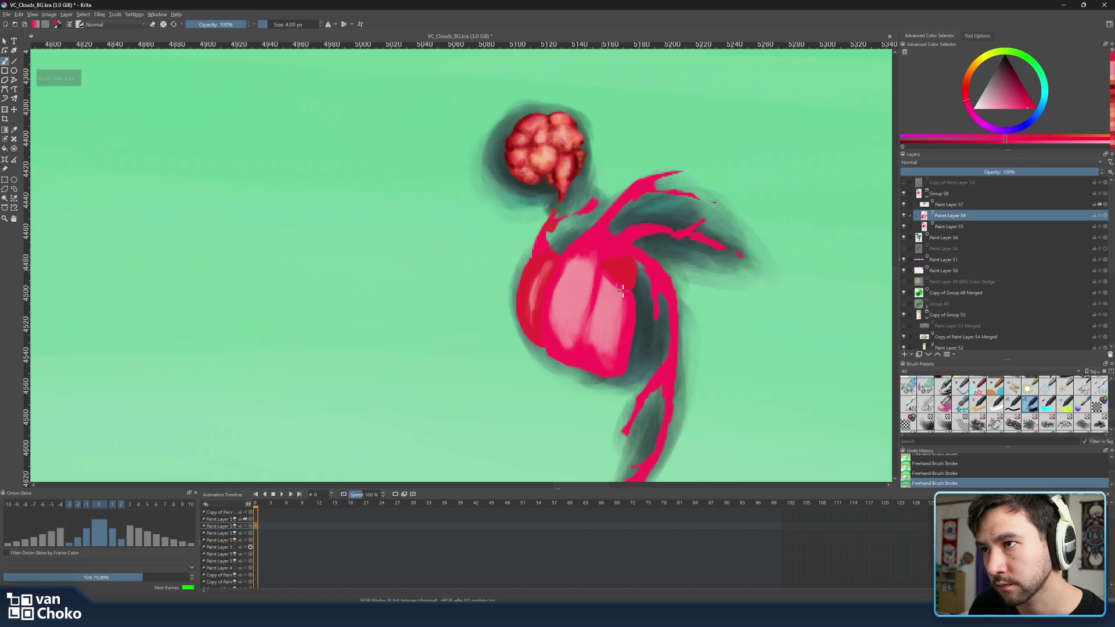
ctrl+click(616, 265)
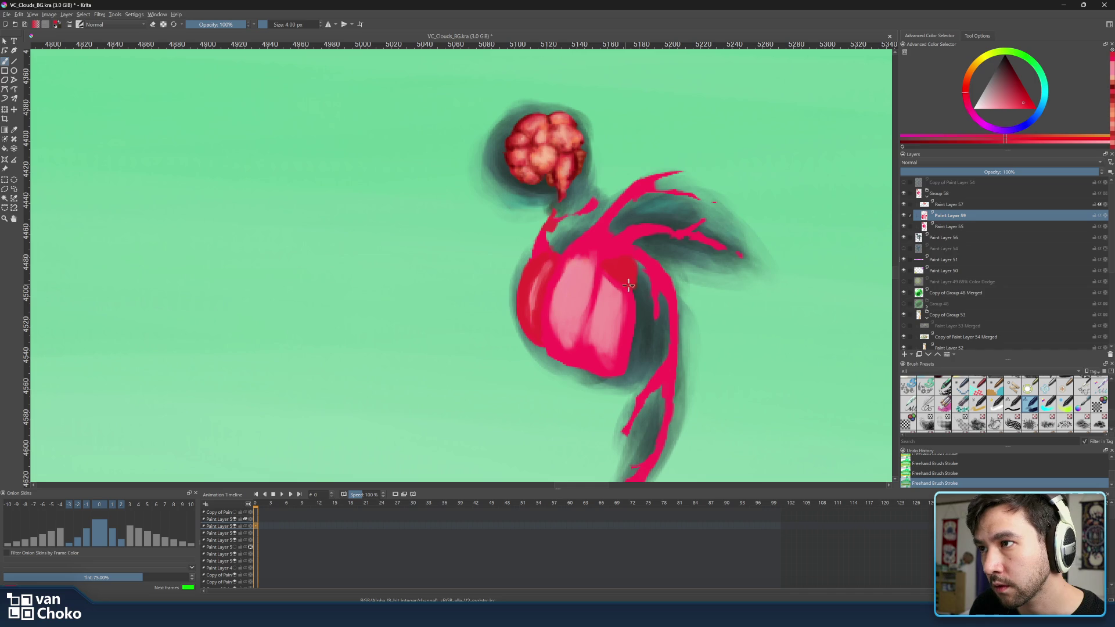
ctrl+click(578, 287)
key(bracketright)
key(bracketright)
key(bracketright)
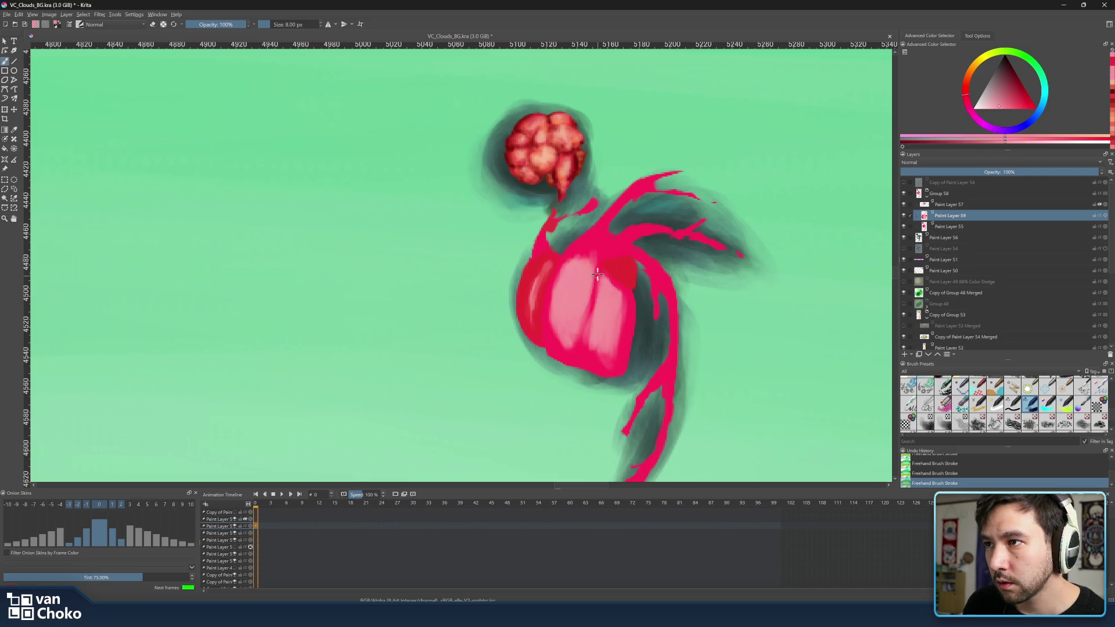
key(bracketright)
key(bracketright)
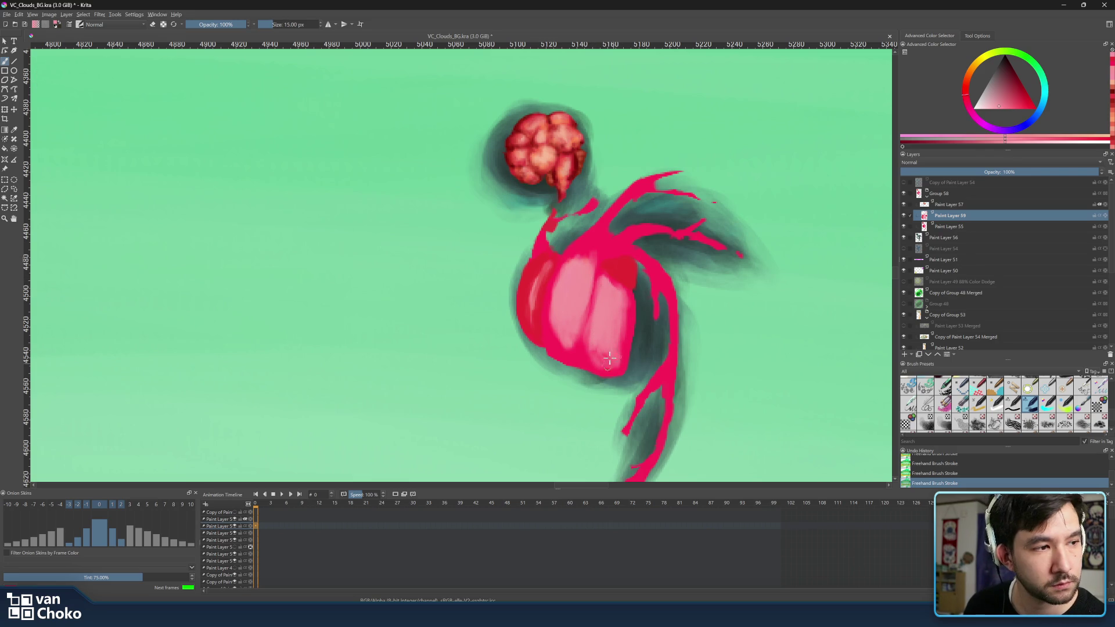
Choose darker reds, set the brush to 6 px, and shade down the body's left lobe
click(1015, 83)
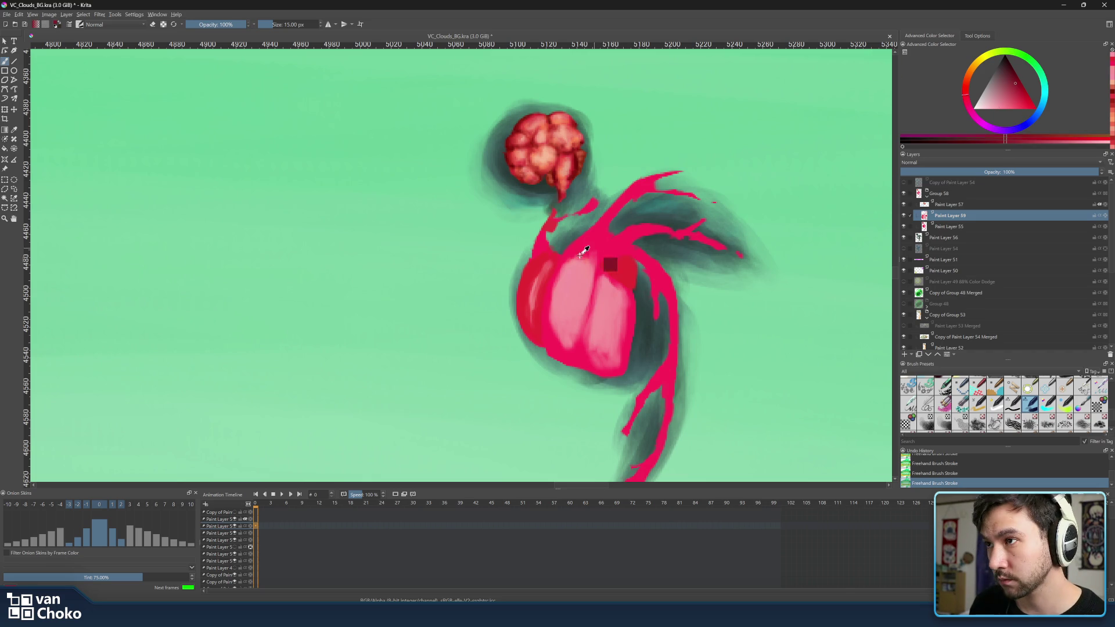
ctrl+click(594, 247)
click(1019, 86)
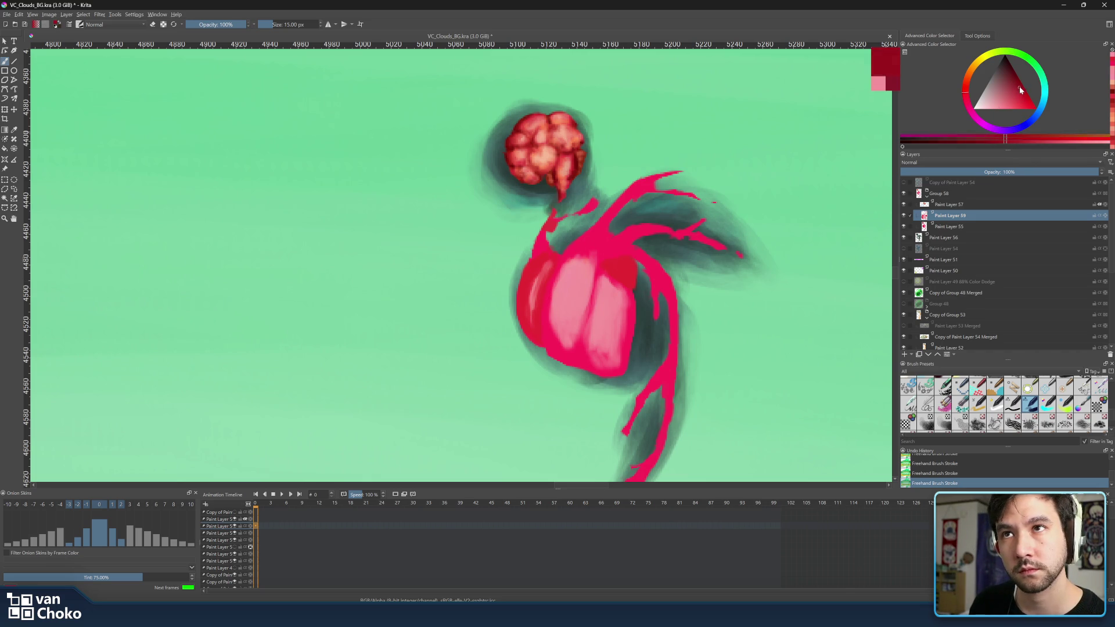
key(bracketleft)
key(bracketleft)
key(bracketleft)
key(bracketleft)
key(bracketleft)
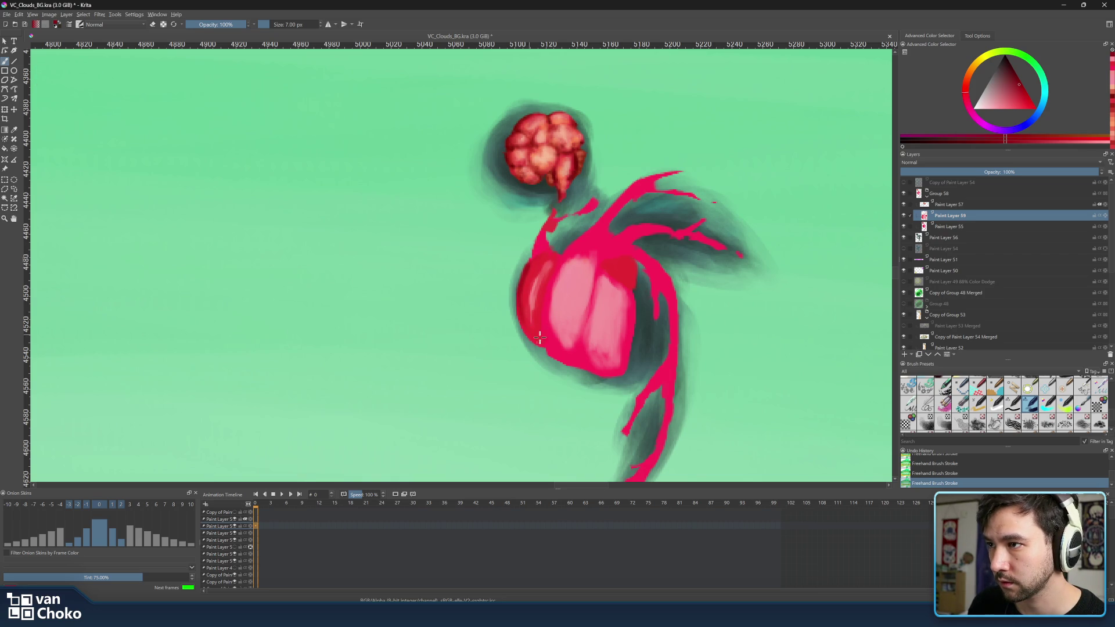
key(bracketright)
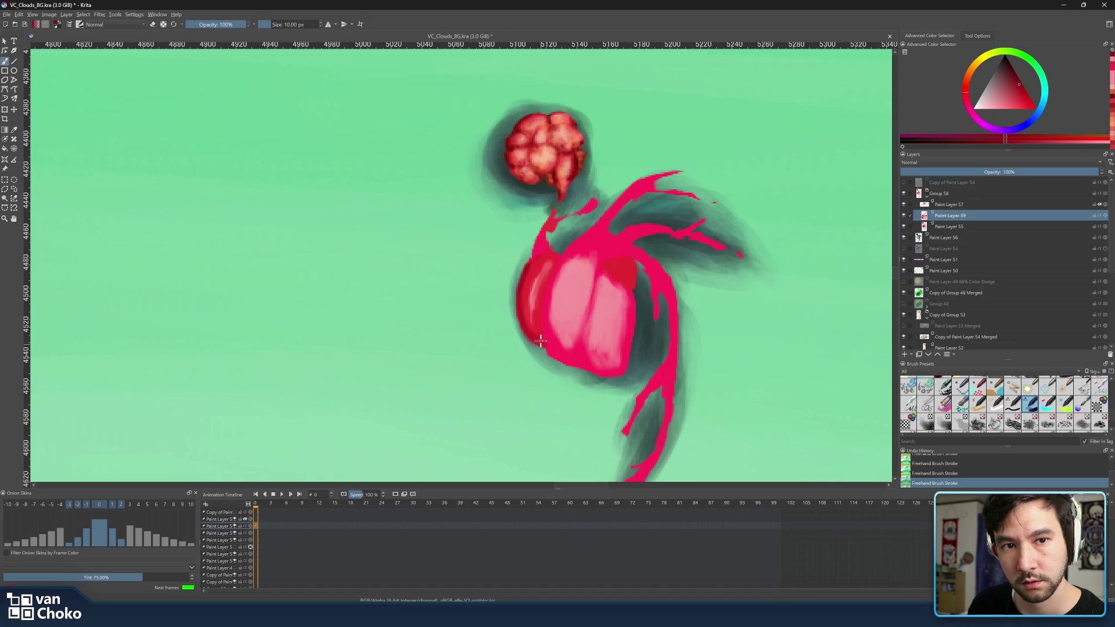
key(bracketleft)
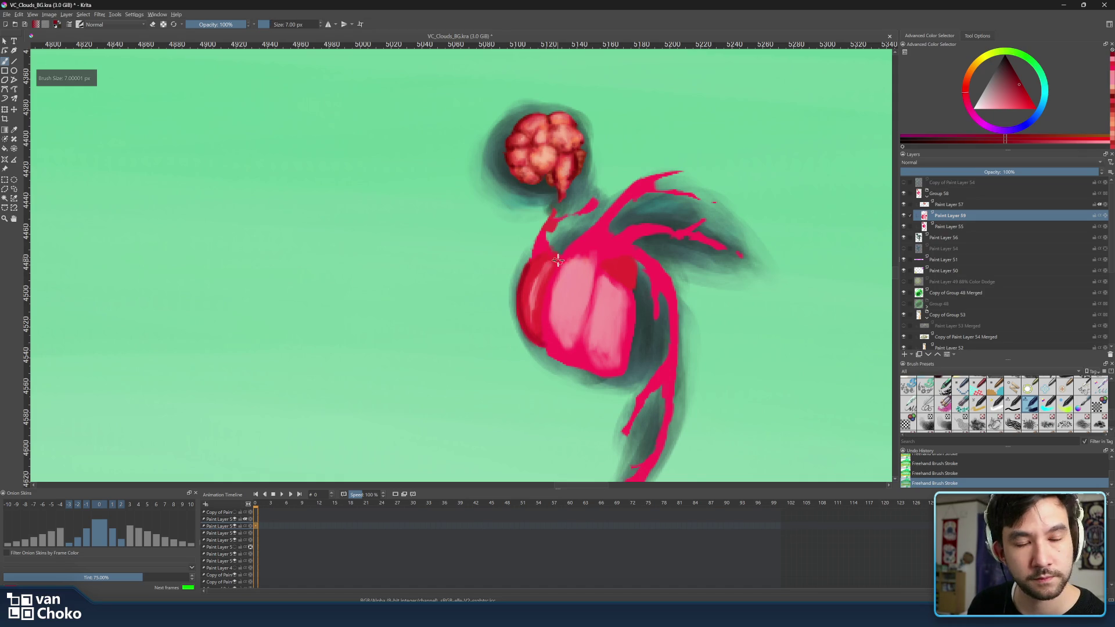
key(bracketleft)
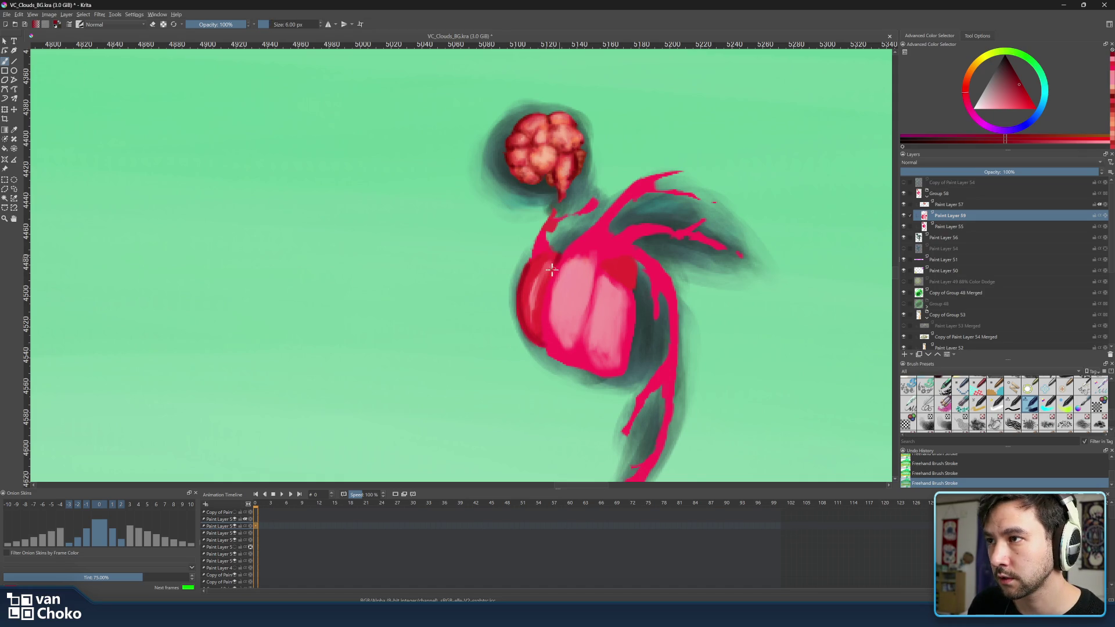
drag(543, 285, 543, 343)
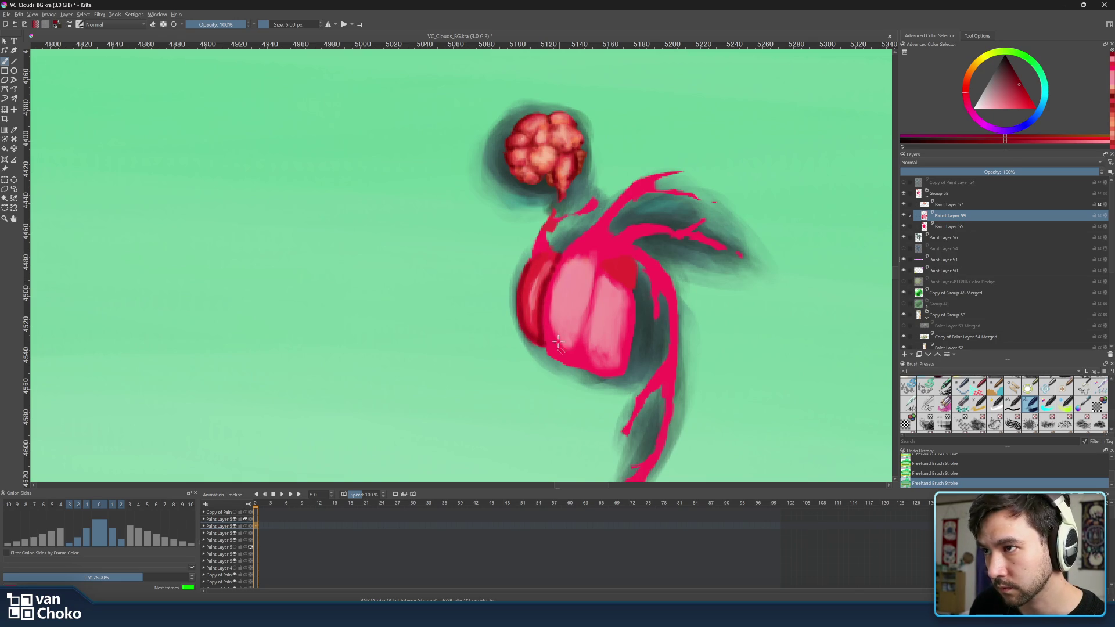
key(ctrl)
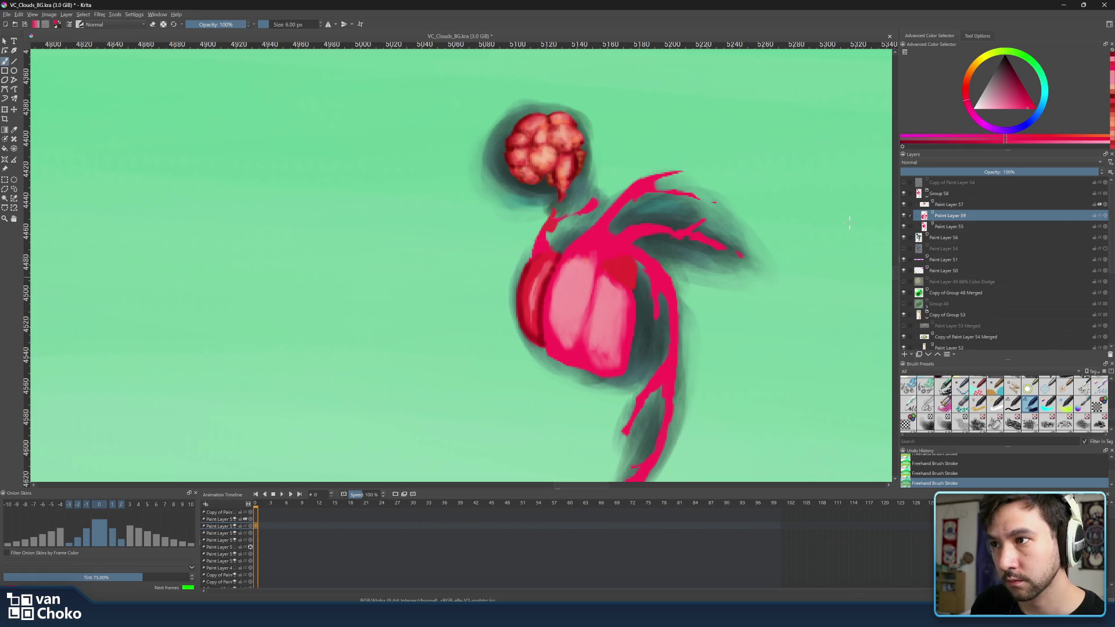
click(1028, 104)
click(1023, 92)
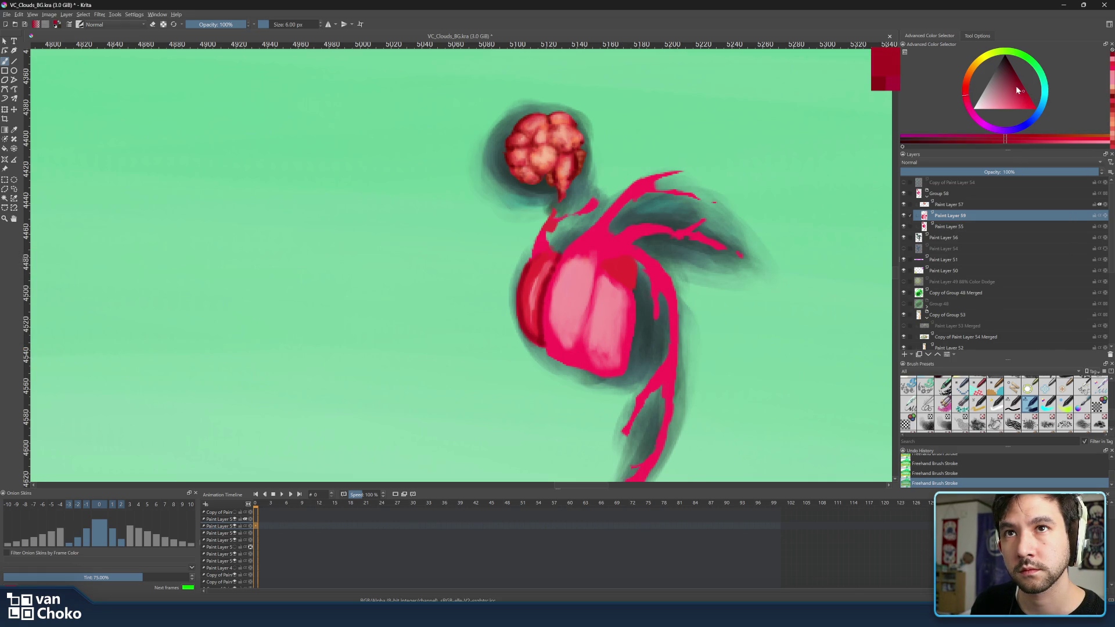
Shade the body's lower edge in deep dark red with an 11 px brush
click(1019, 82)
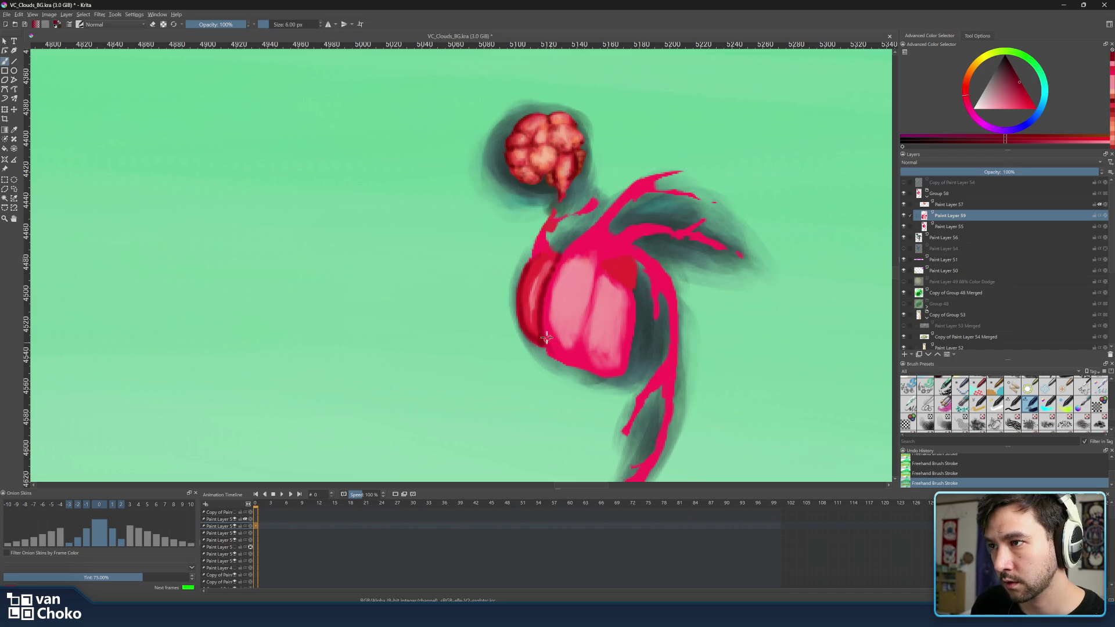
key(bracketright)
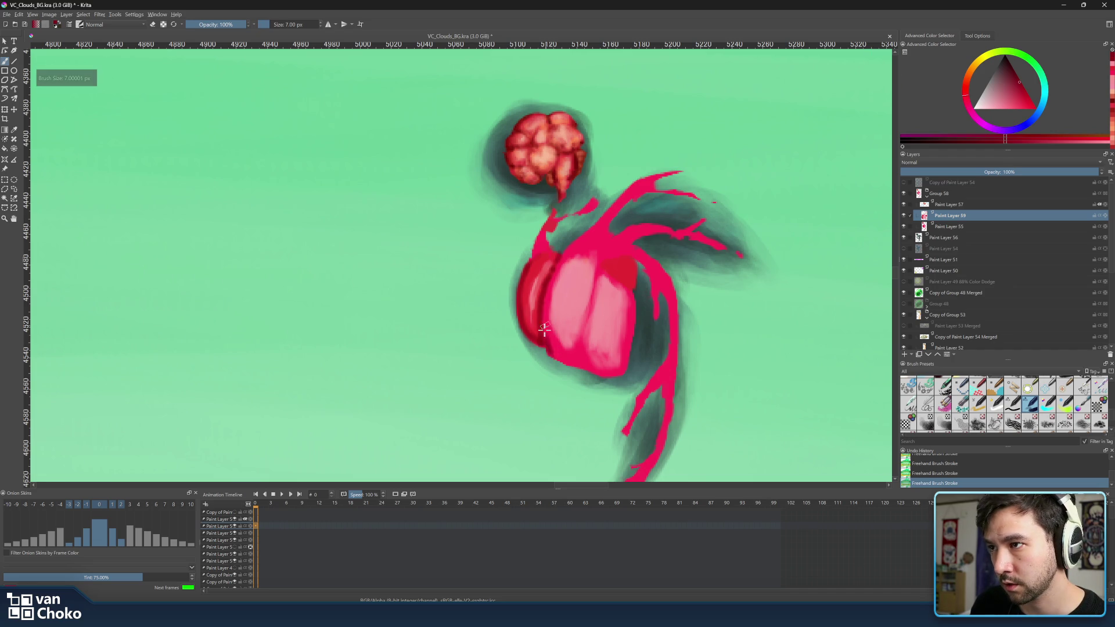
key(bracketright)
key(bracketright)
key(bracketright)
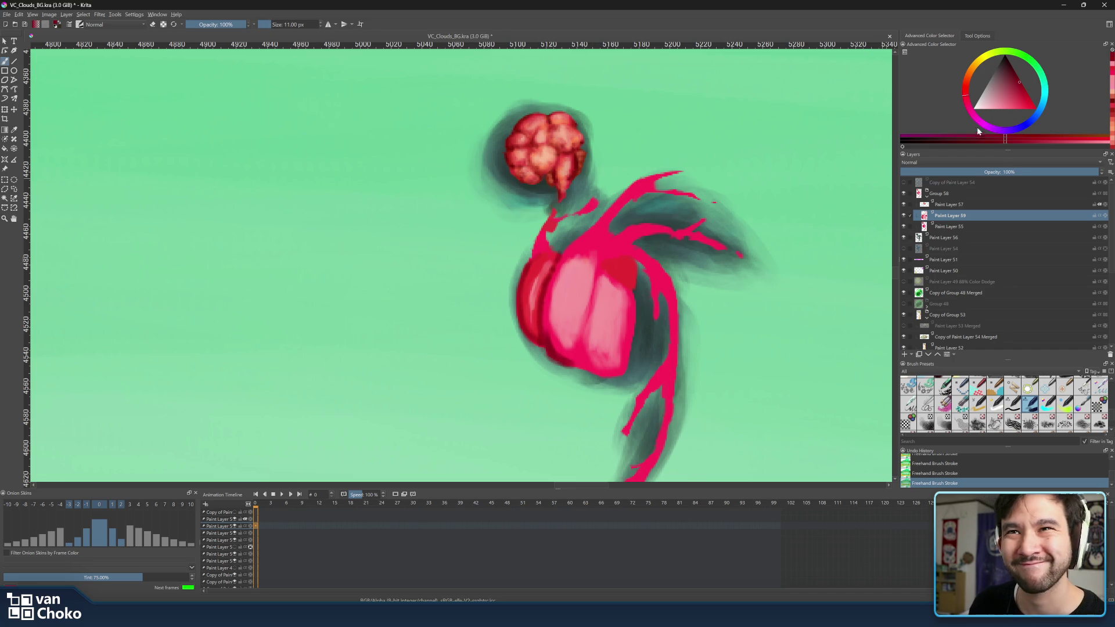
click(1019, 90)
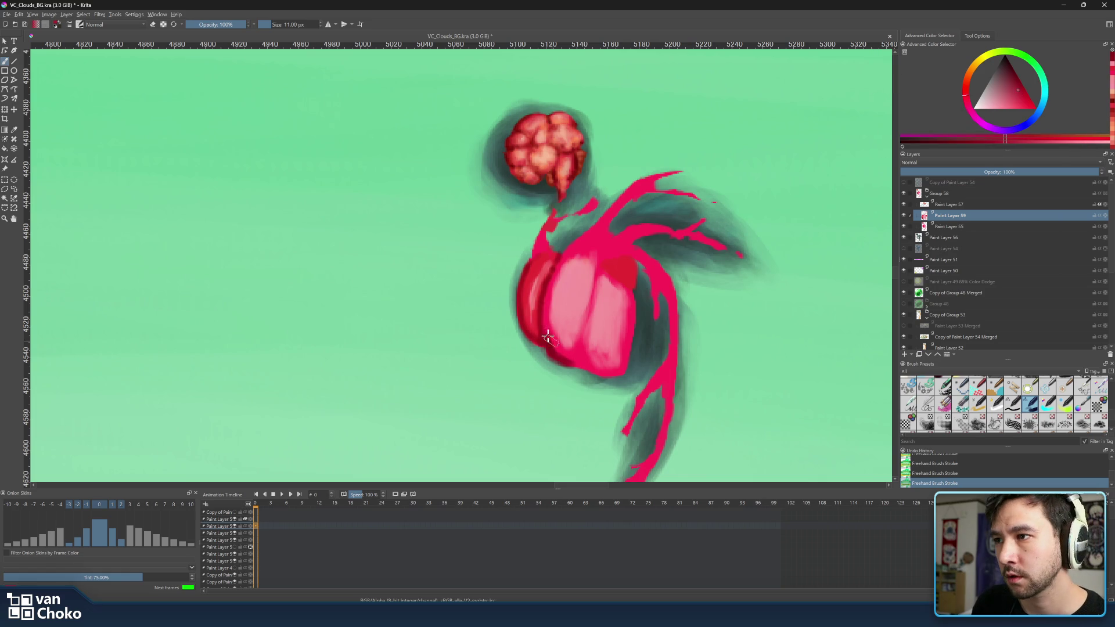
drag(563, 350, 603, 370)
click(966, 92)
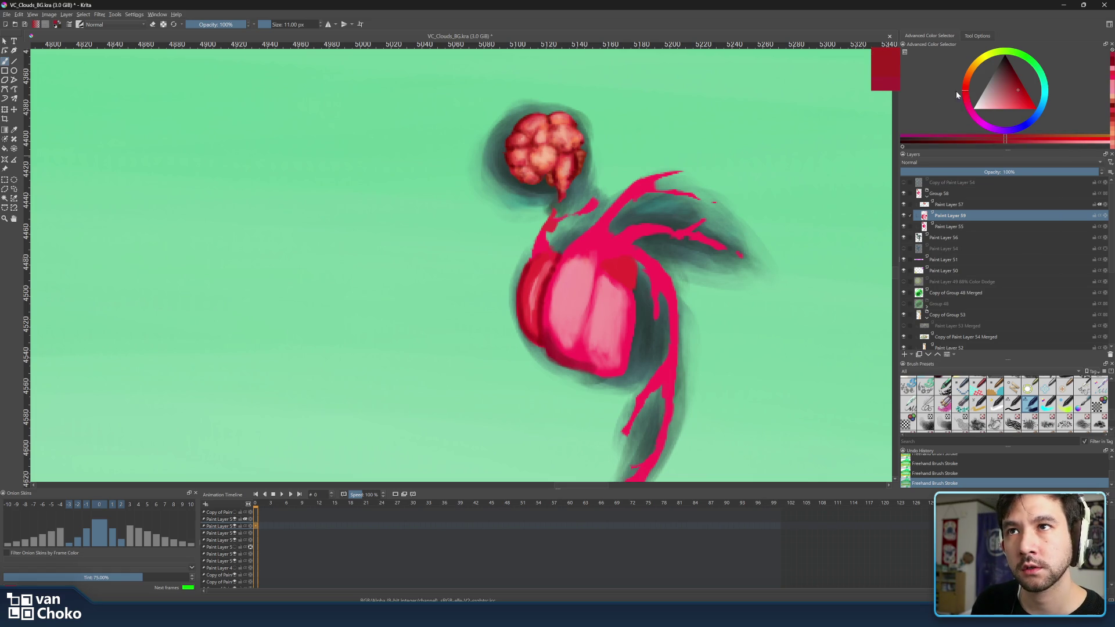
drag(559, 355, 606, 374)
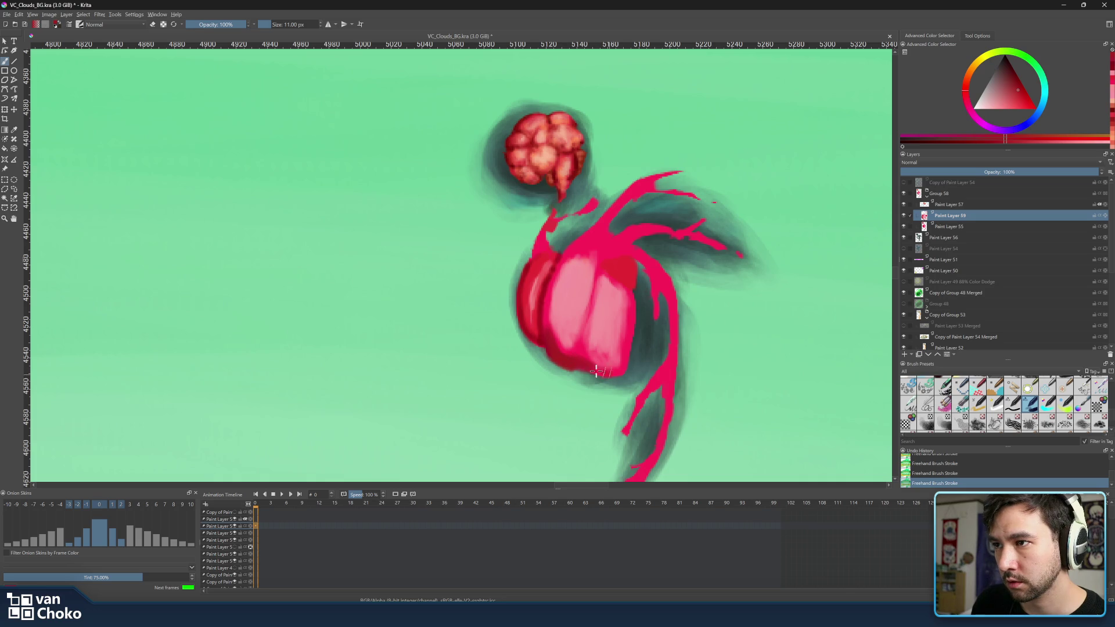
Extend the pink highlight up the right edge and touch up that edge in deeper red
click(1015, 78)
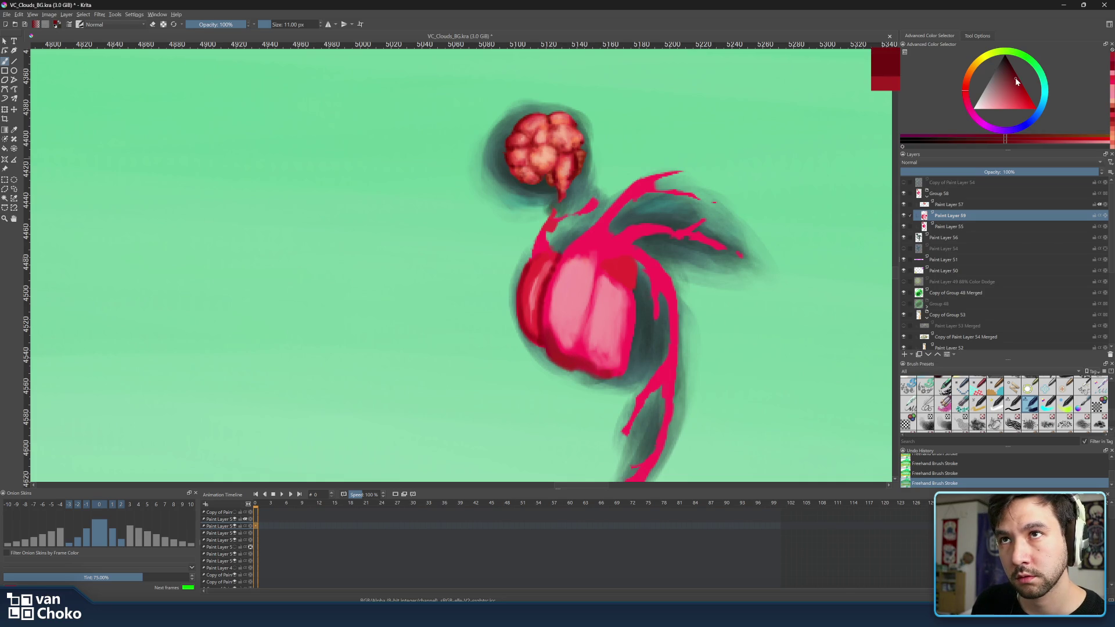
key(bracketleft)
key(bracketleft)
key(bracketleft)
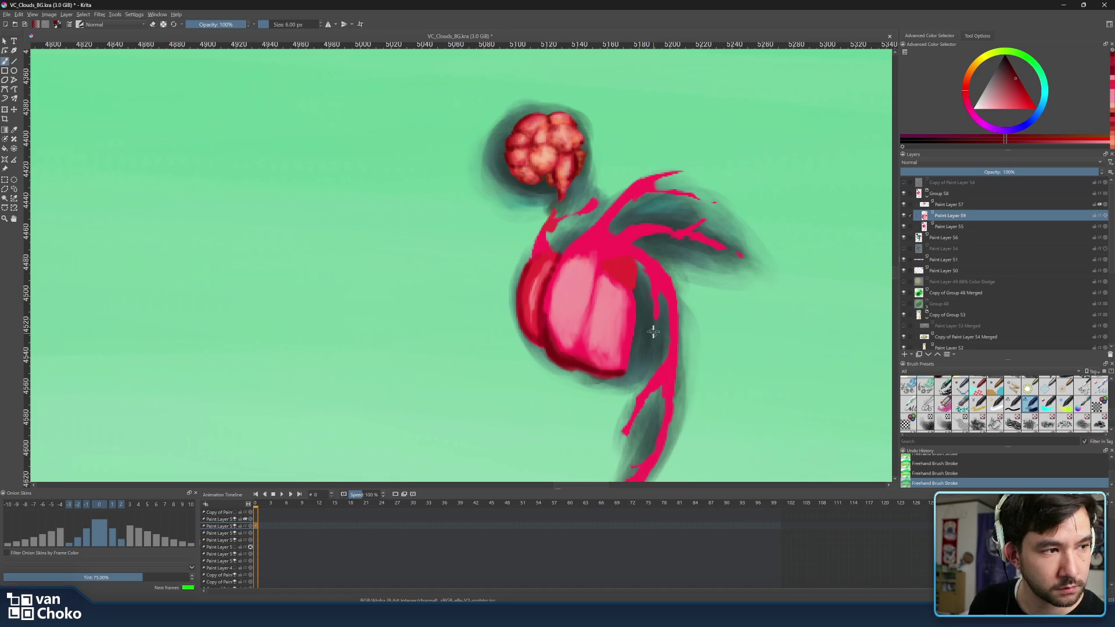
key(bracketright)
key(bracketright)
key(bracketright)
mouse_move(625, 364)
mouse_down()
mouse_move(633, 312)
mouse_move(630, 338)
mouse_up()
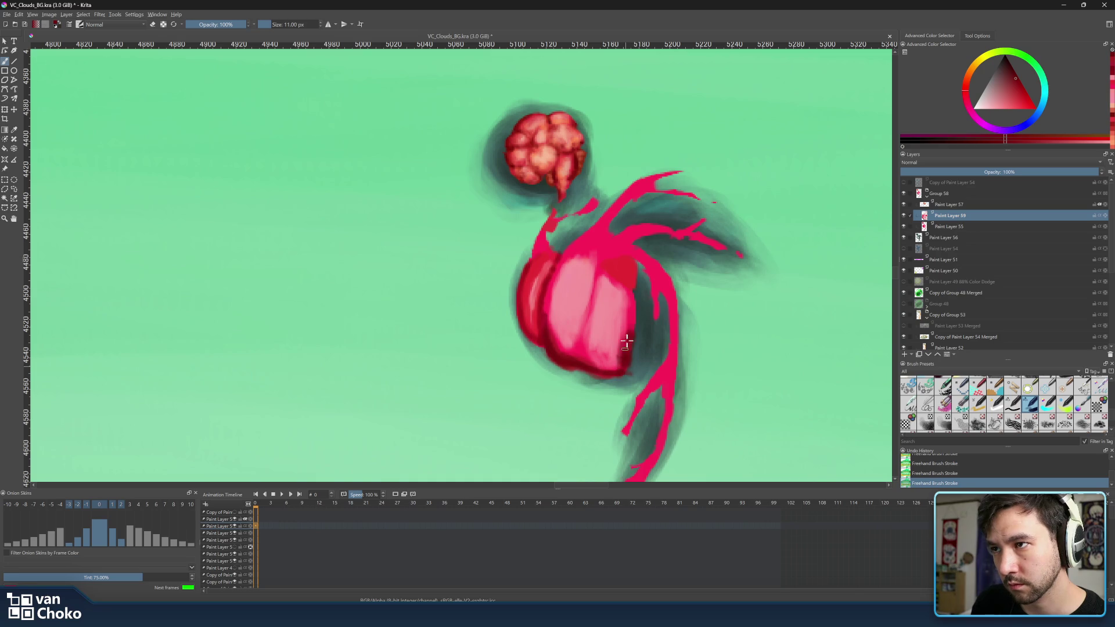
click(1023, 89)
mouse_move(628, 326)
mouse_down()
mouse_move(627, 372)
mouse_move(558, 353)
mouse_up()
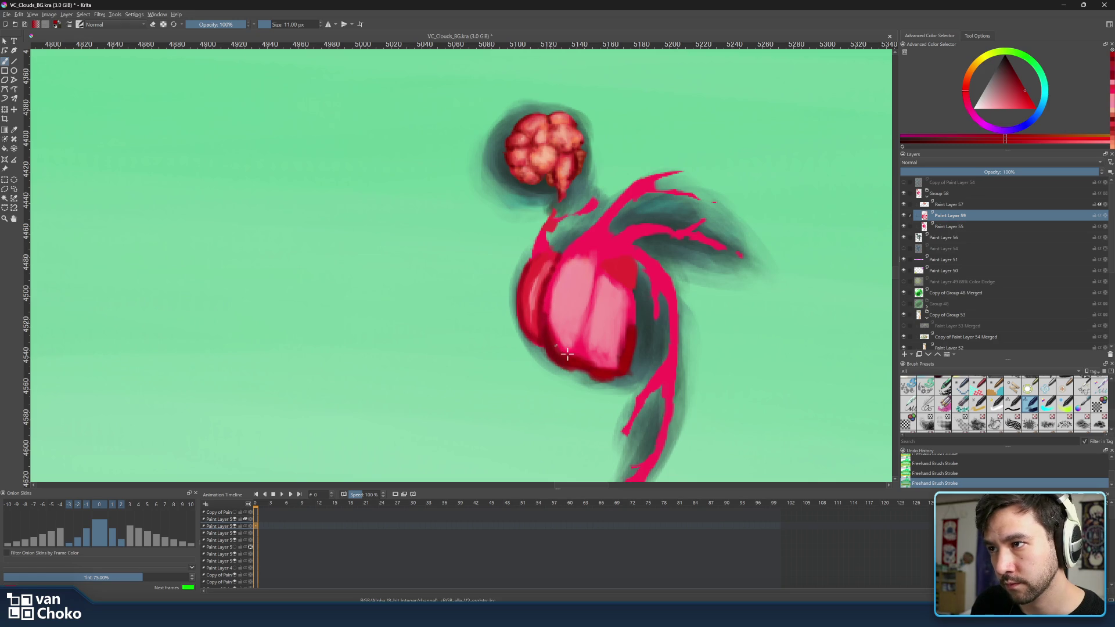
Erase the overshooting lower edge, then line it again with darker red
ctrl+click(580, 341)
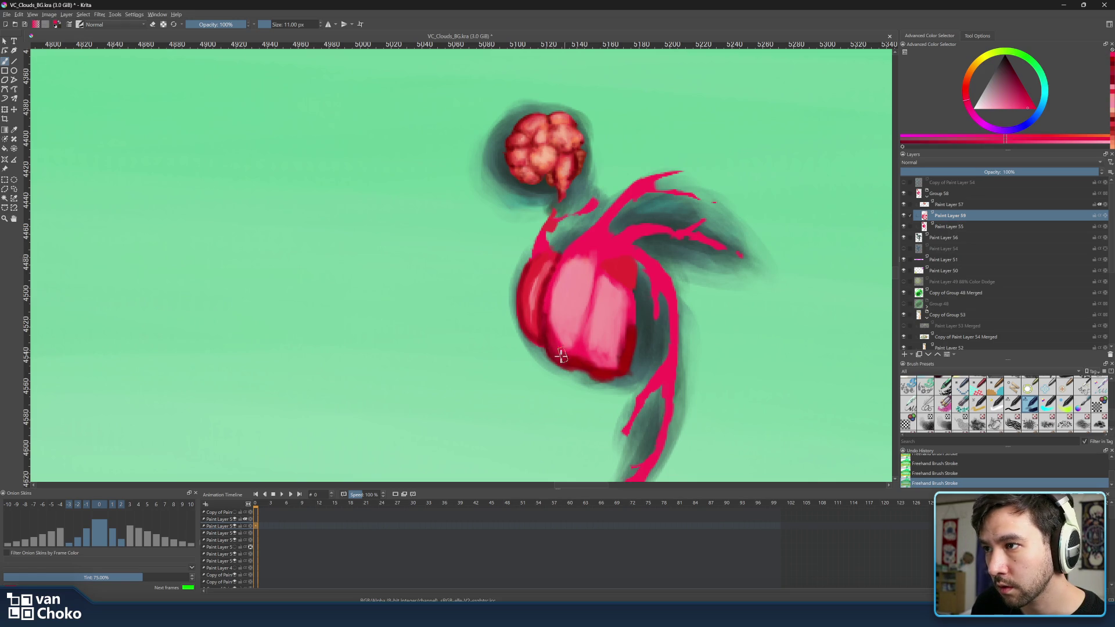
ctrl+click(584, 379)
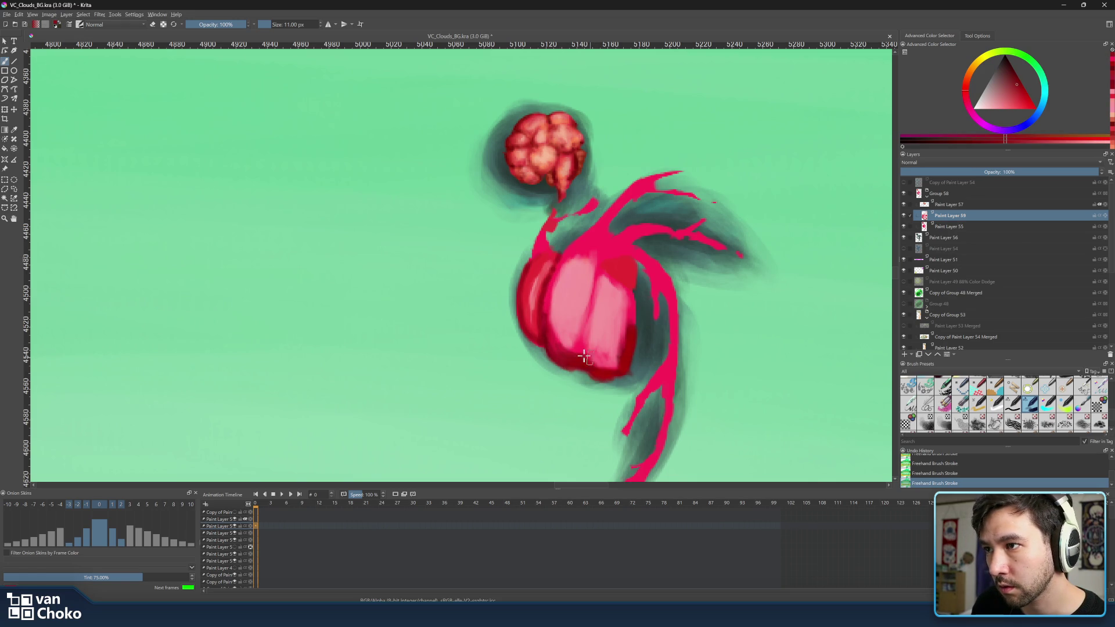
key(e)
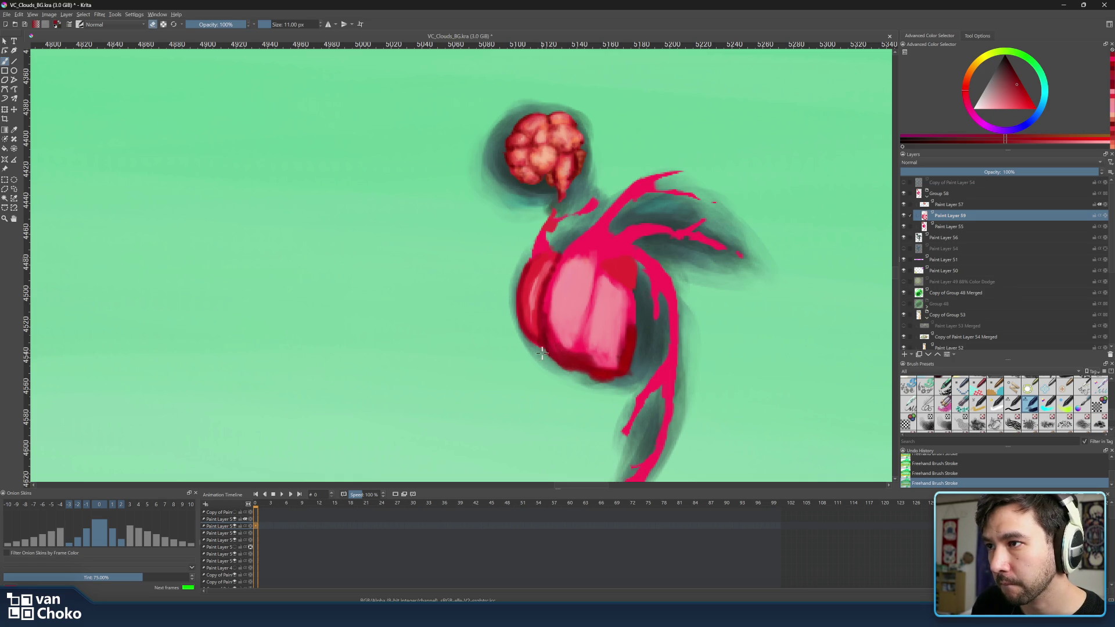
mouse_move(552, 362)
mouse_down()
mouse_move(546, 355)
mouse_move(611, 381)
mouse_up()
key(e)
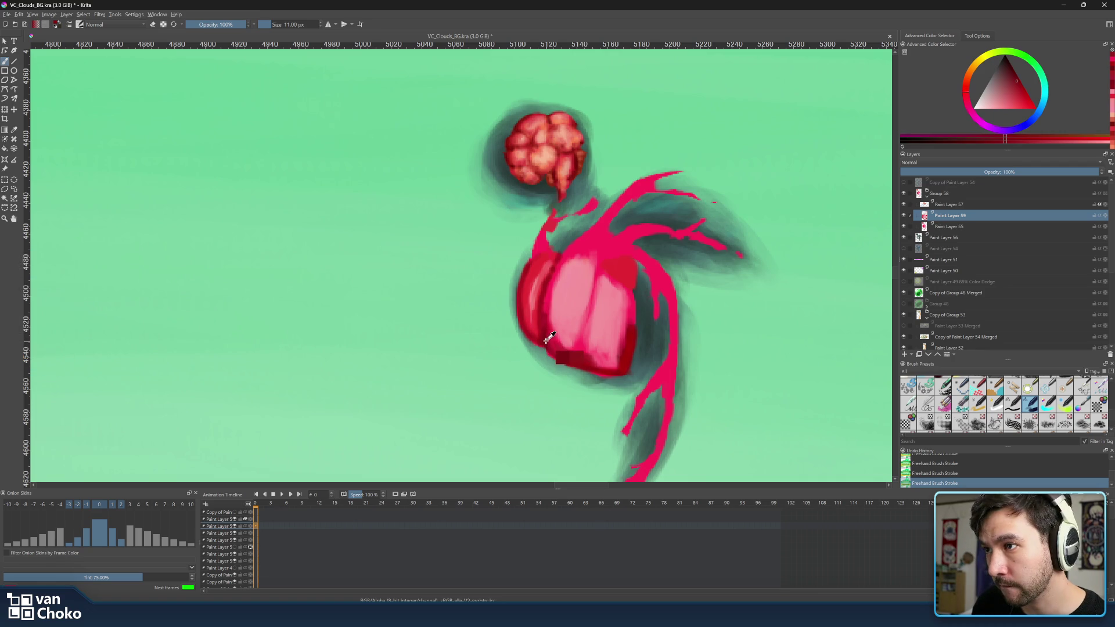
mouse_move(545, 351)
mouse_down()
mouse_move(596, 375)
mouse_move(585, 349)
mouse_up()
Pick a darker red at 4 px and paint a dark crease down the body
ctrl+click(597, 361)
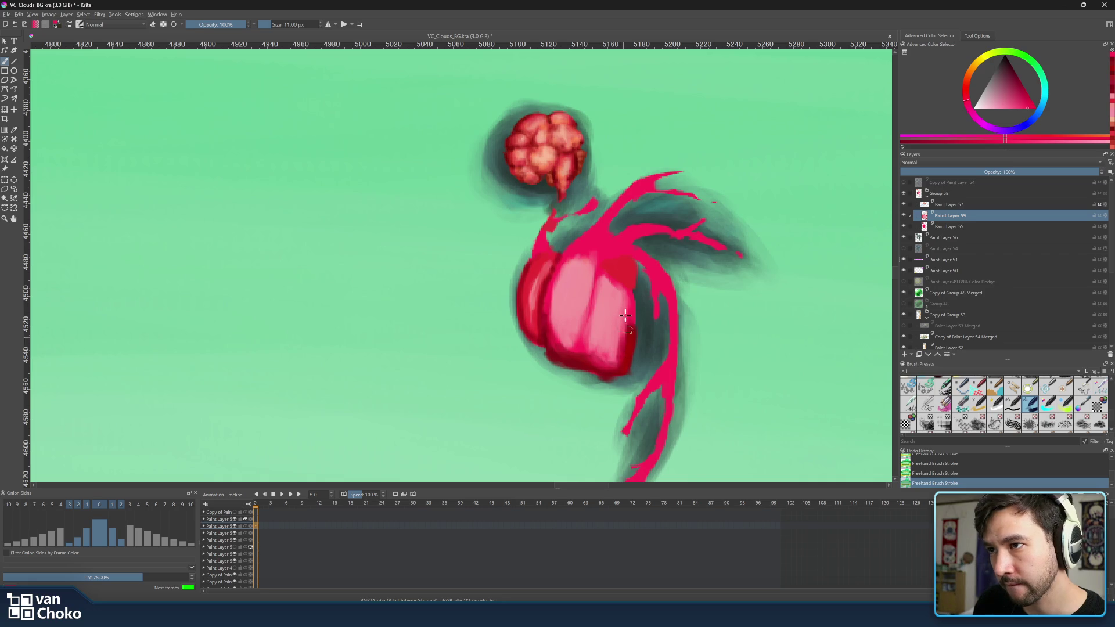
ctrl+click(639, 329)
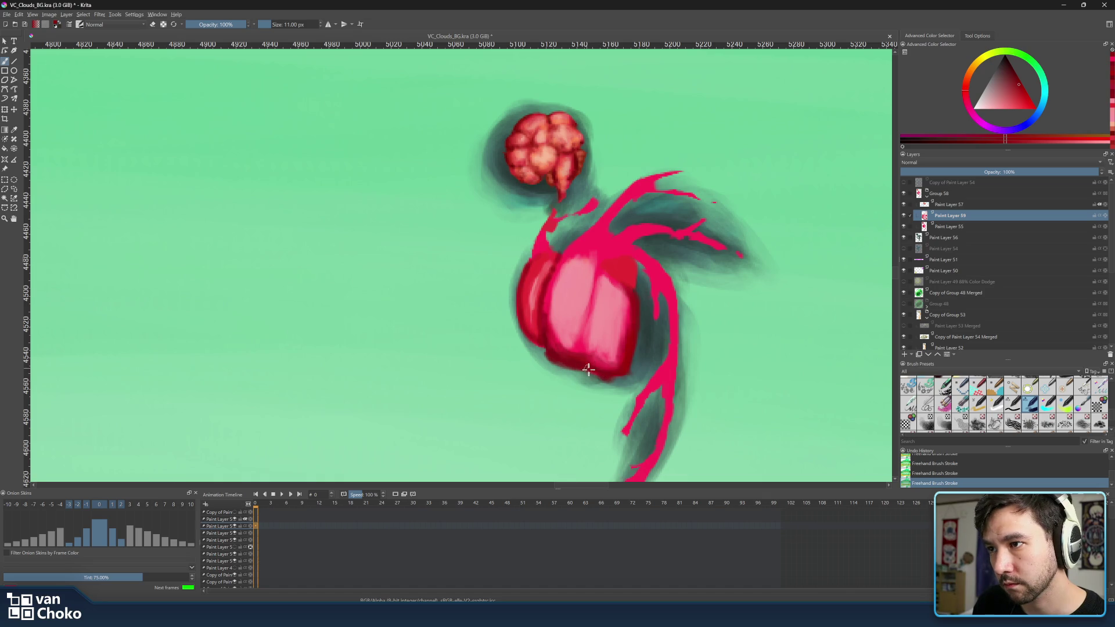
key(e)
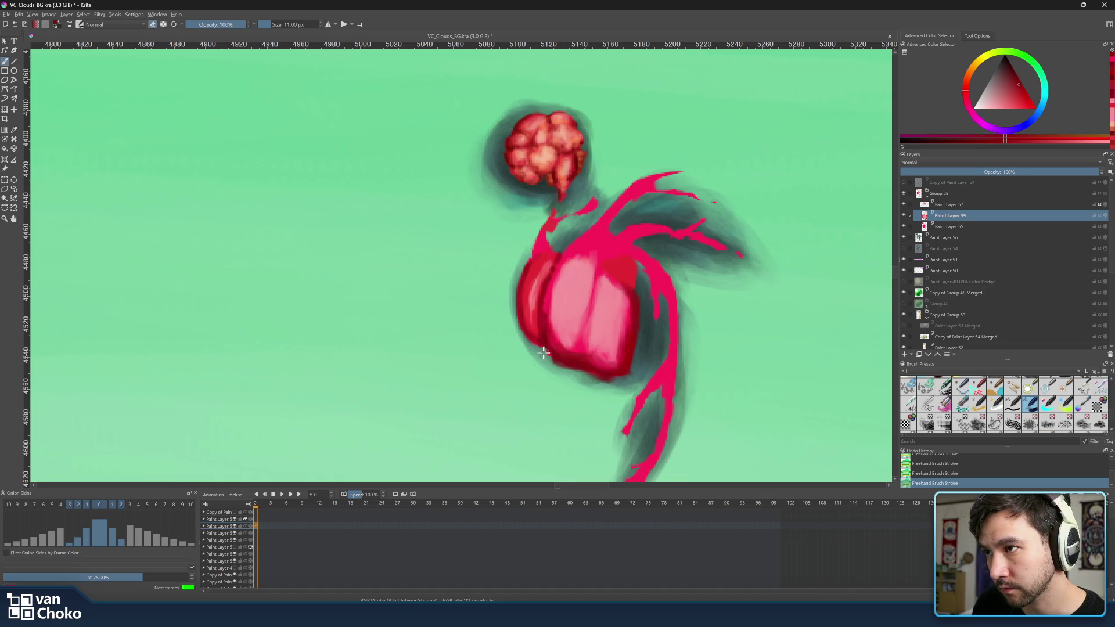
key(e)
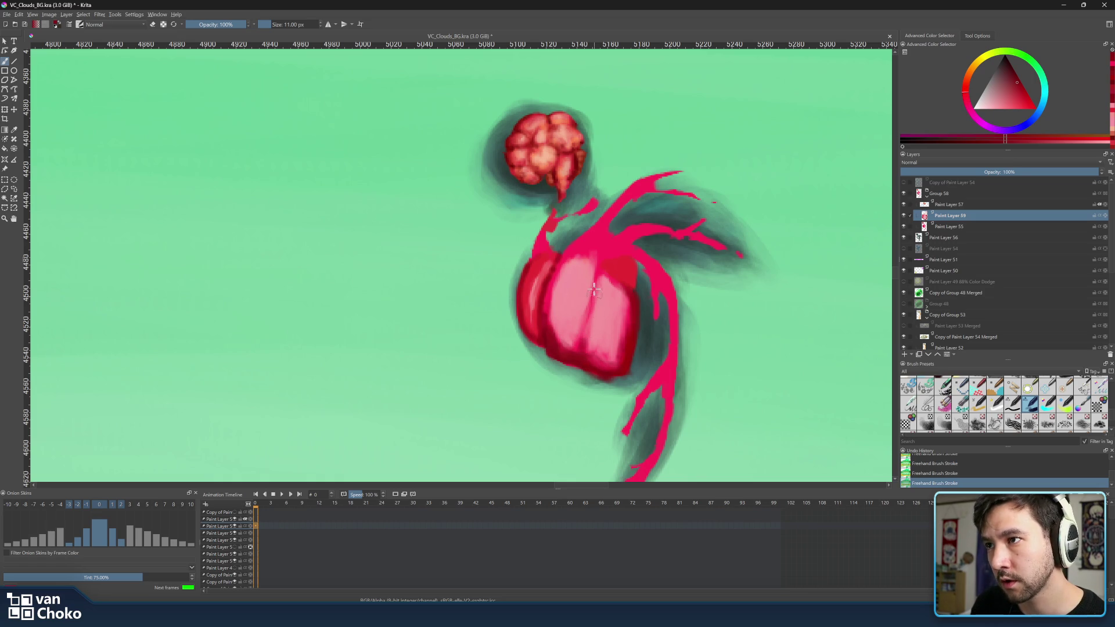
key(bracketleft)
key(bracketleft)
key(bracketleft)
mouse_move(593, 290)
mouse_down()
mouse_move(583, 345)
mouse_move(585, 330)
mouse_up()
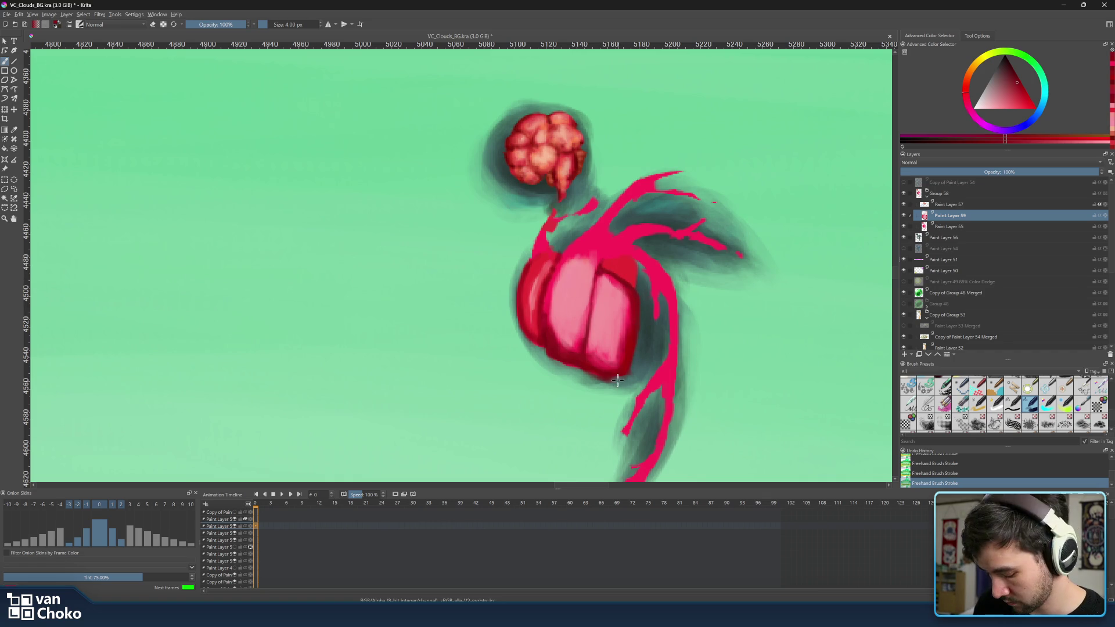
Darken a short stretch of the lower edge, then pick a saturated red at 15 px
key(e)
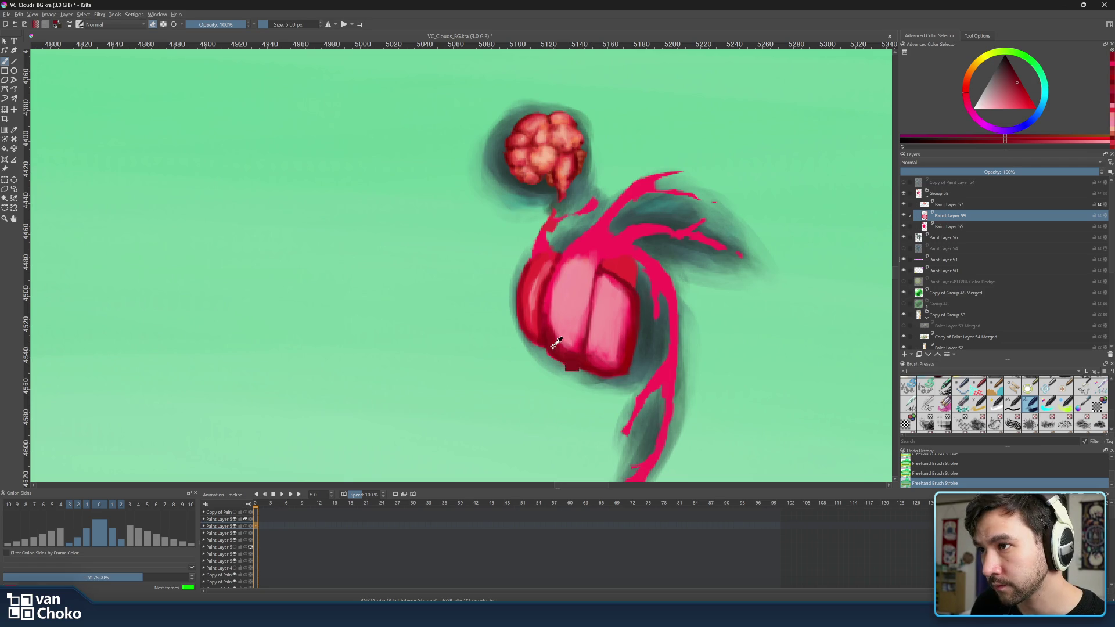
ctrl+click(553, 354)
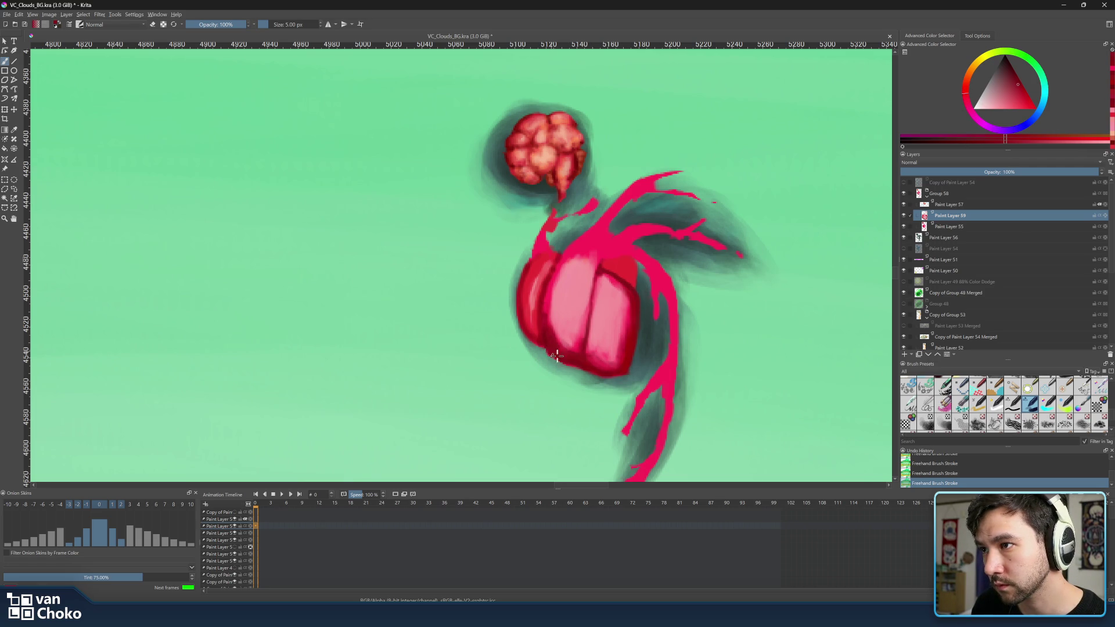
drag(555, 357, 572, 362)
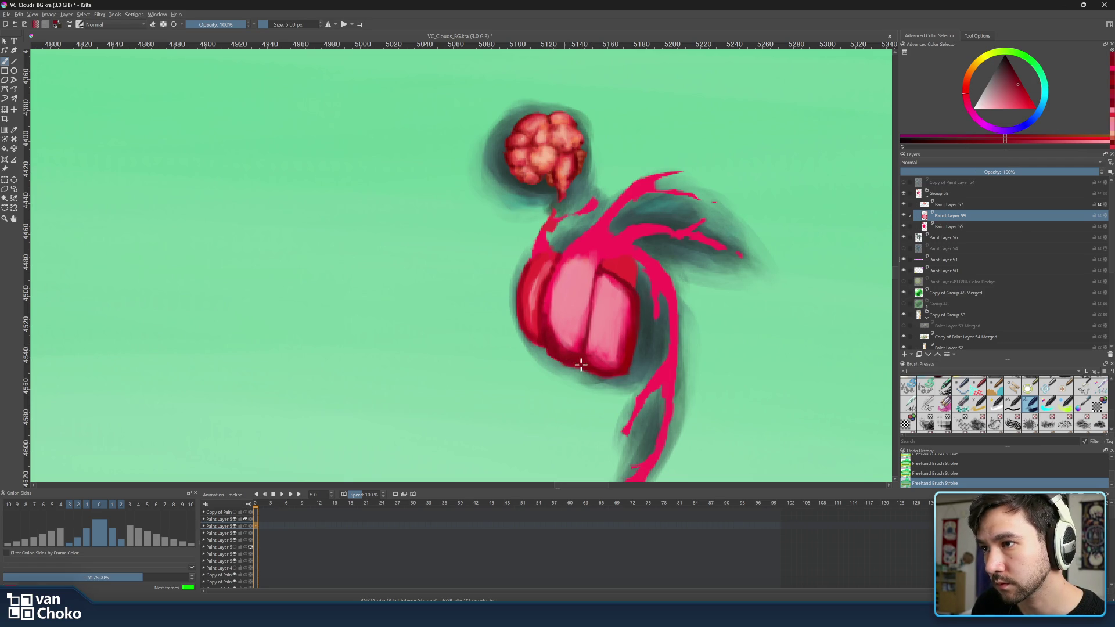
ctrl+click(642, 330)
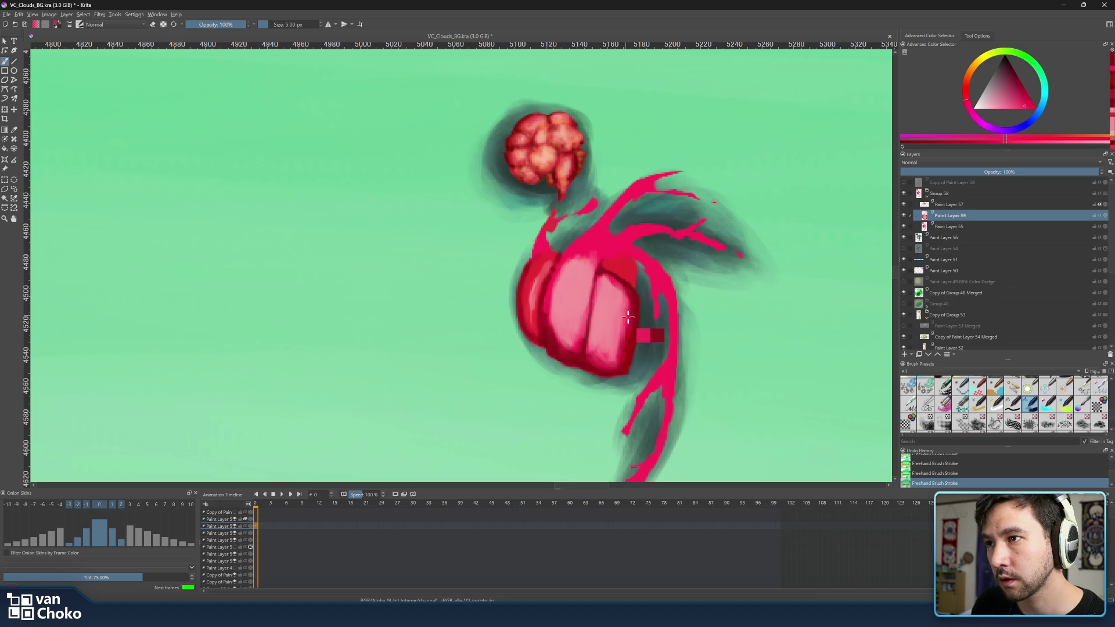
key(bracketright)
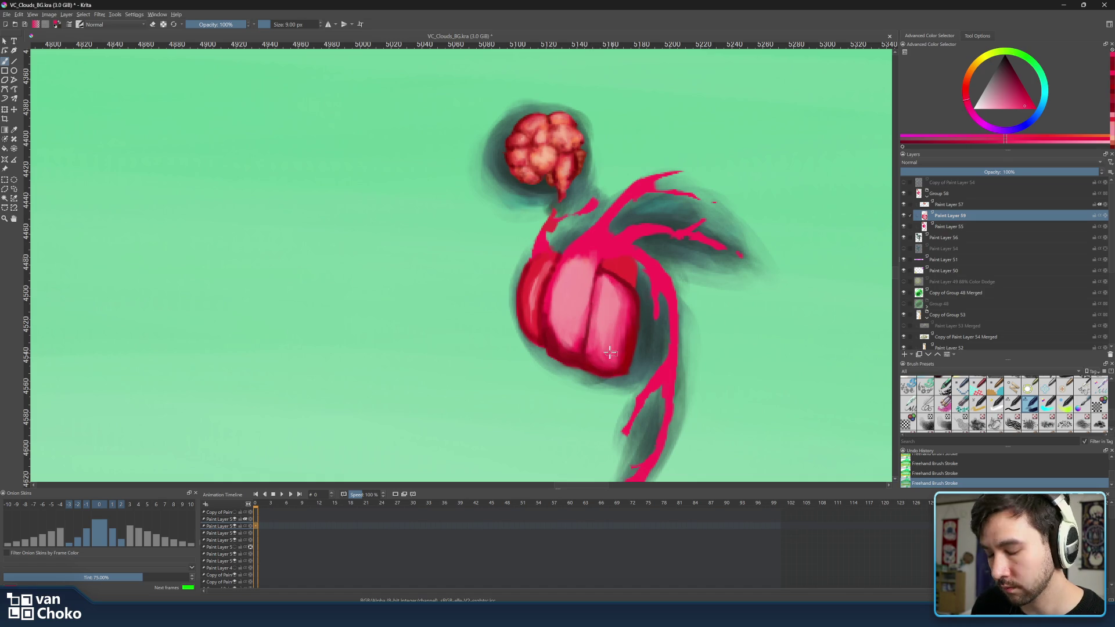
ctrl+click(613, 354)
key(bracketright)
key(bracketright)
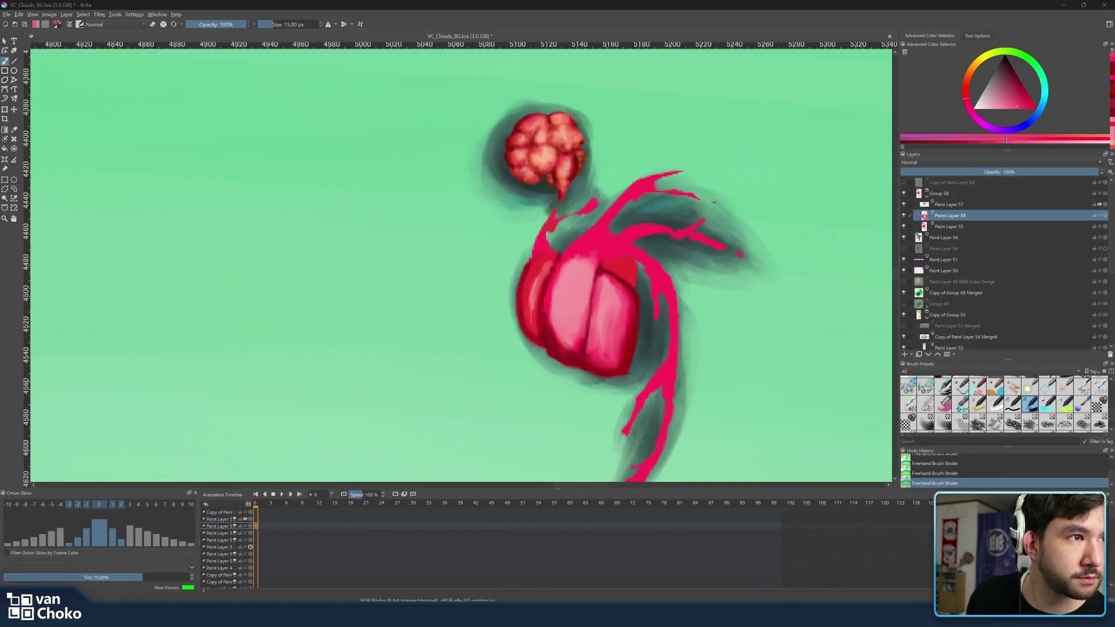
Maximise Chrome, open a new tab, and run a Google Images search for 'darius shmup'
click(540, 616)
drag(629, 380, 540, 12)
click(540, 10)
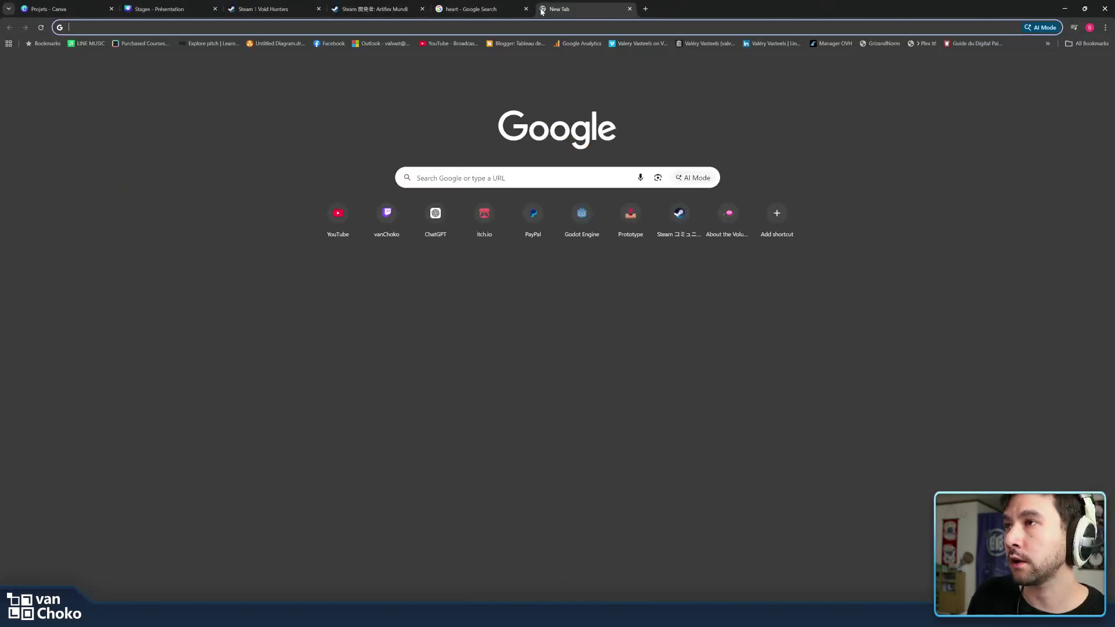
text(darius)
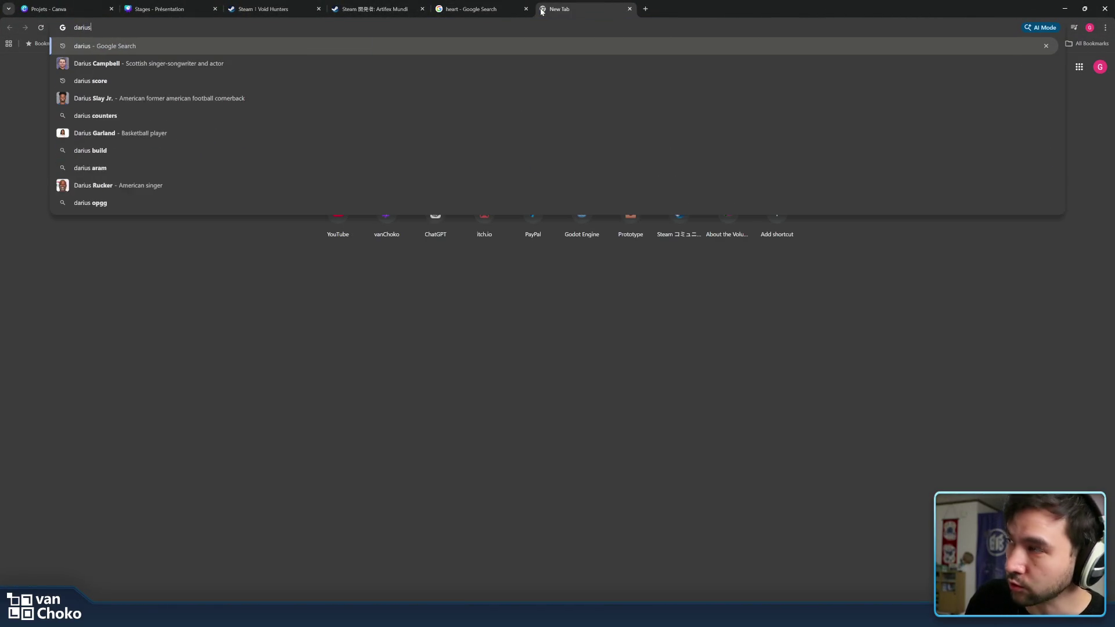
key(Return)
click(128, 89)
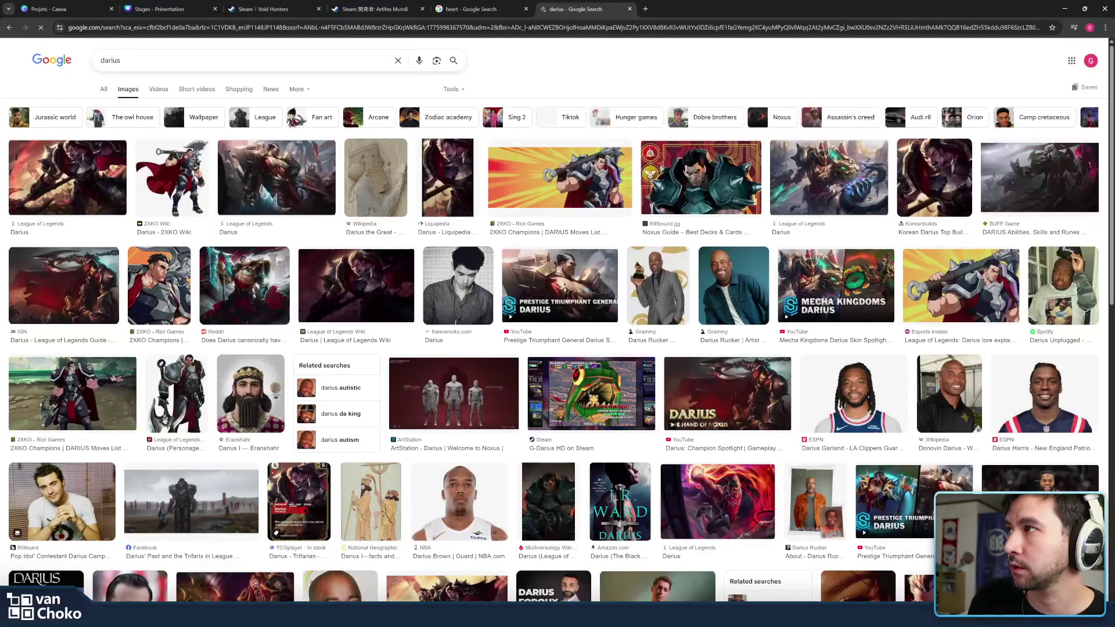
click(120, 60)
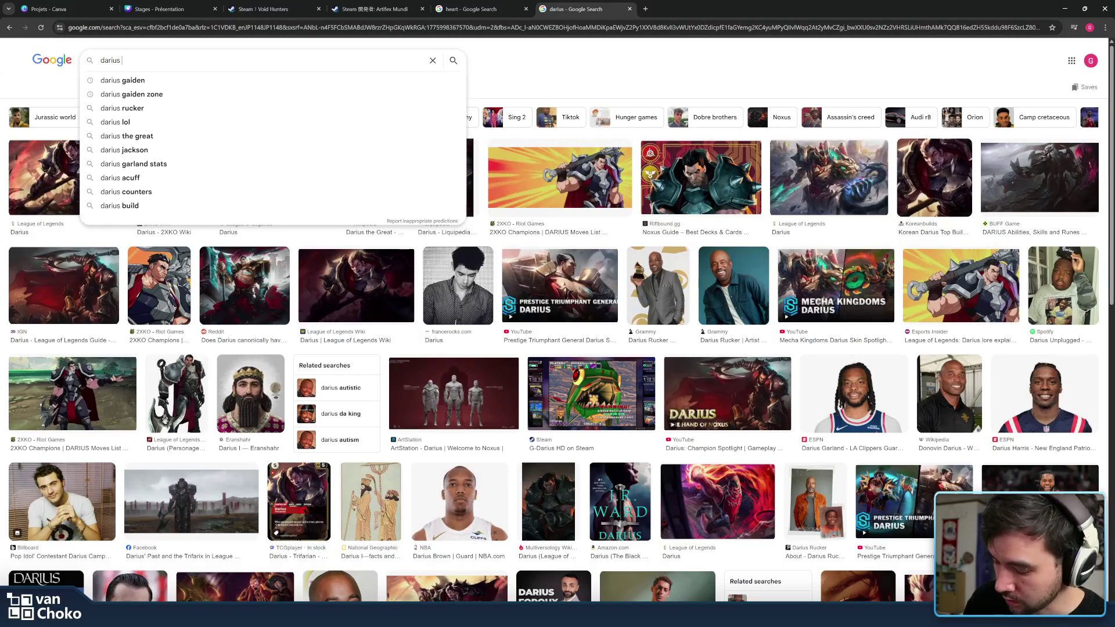
text(s)
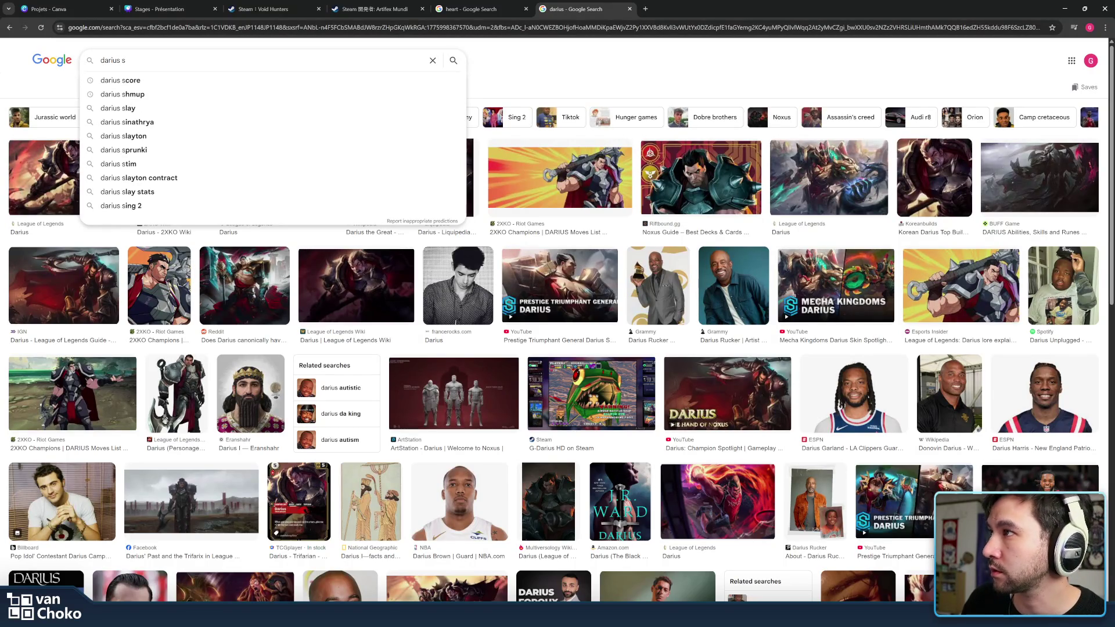
text(hmup)
key(Return)
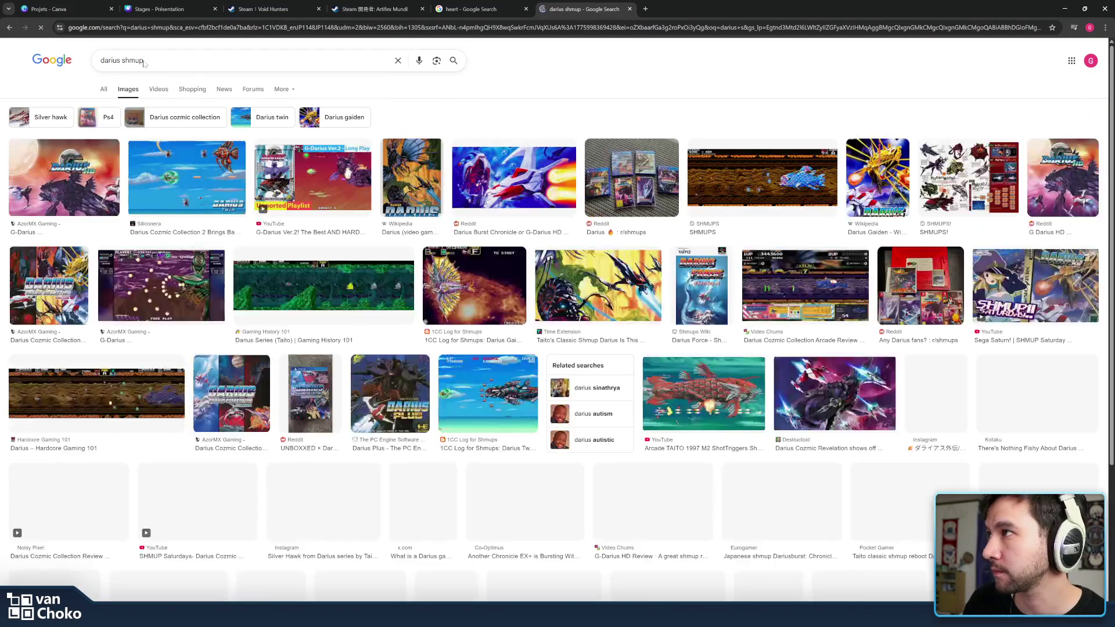
Preview several Darius screenshots while scrolling, ending on the A SHMUP Renaissance image
click(331, 291)
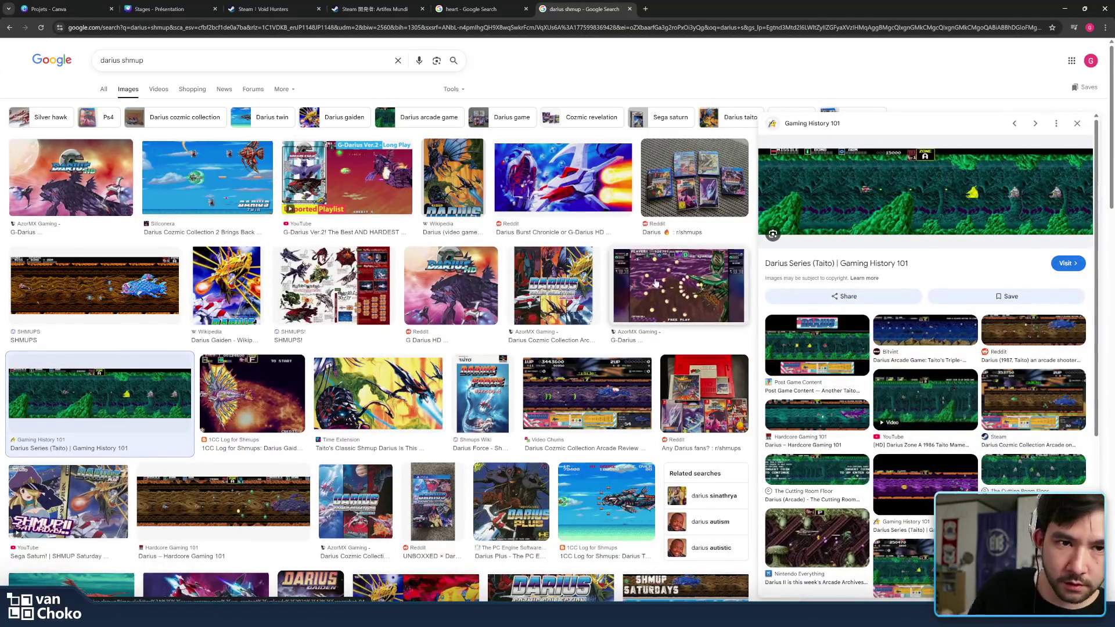
click(820, 342)
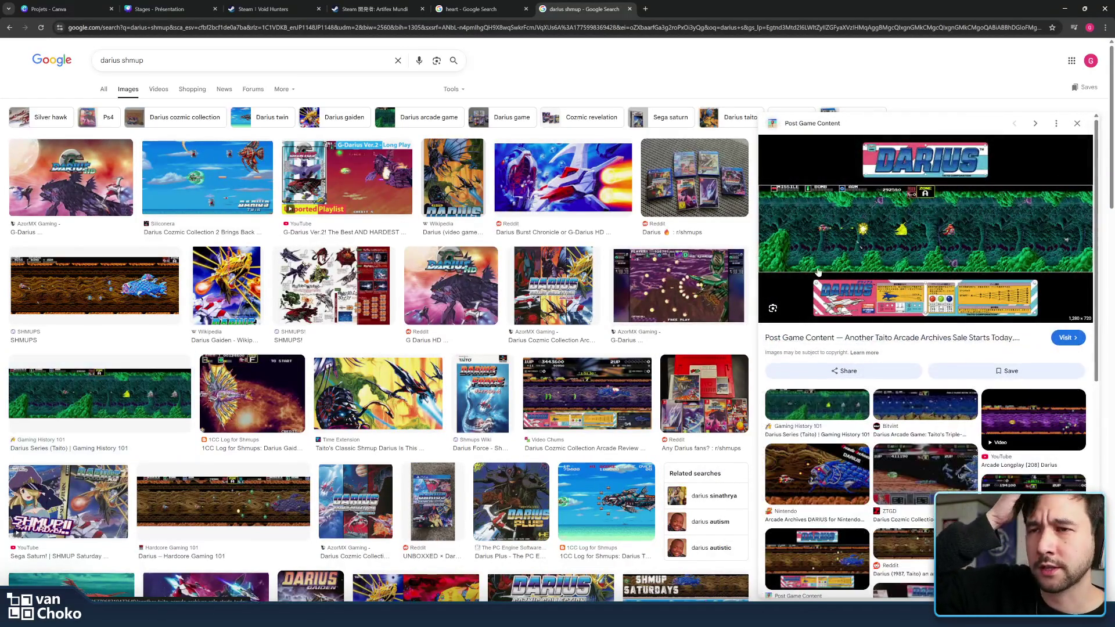
scroll(590, 341, down, 3)
click(600, 388)
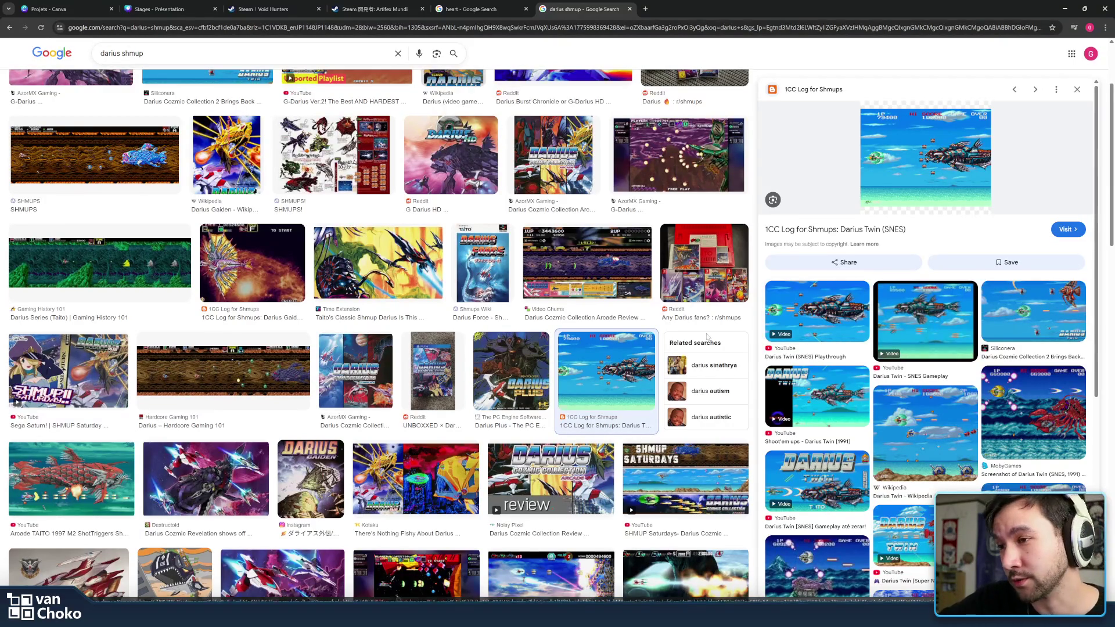
scroll(662, 377, down, 3)
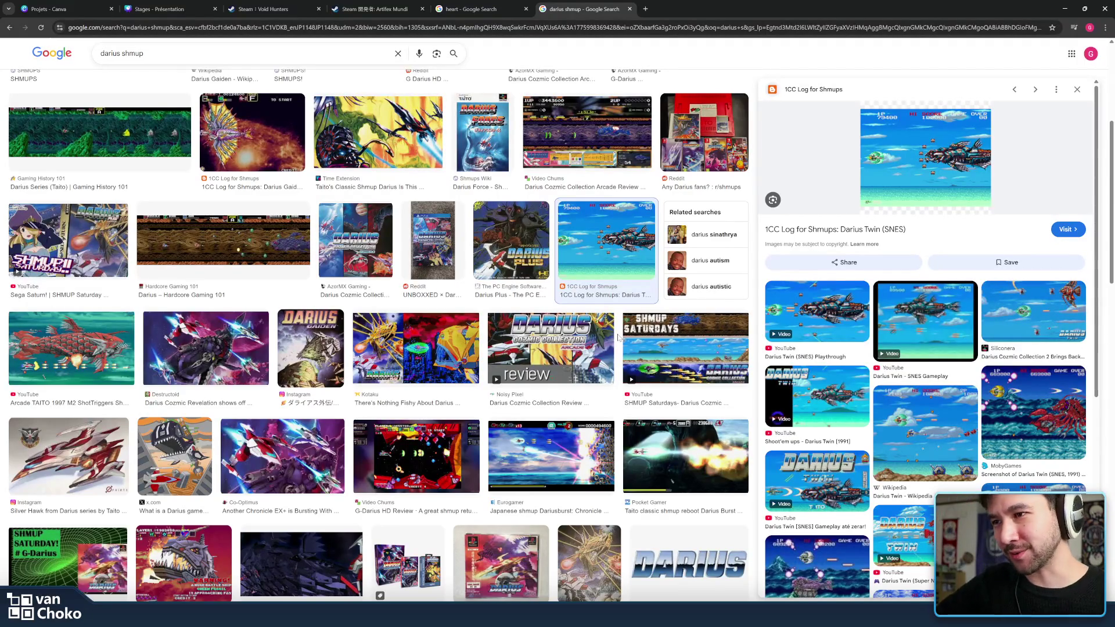
scroll(618, 338, down, 1)
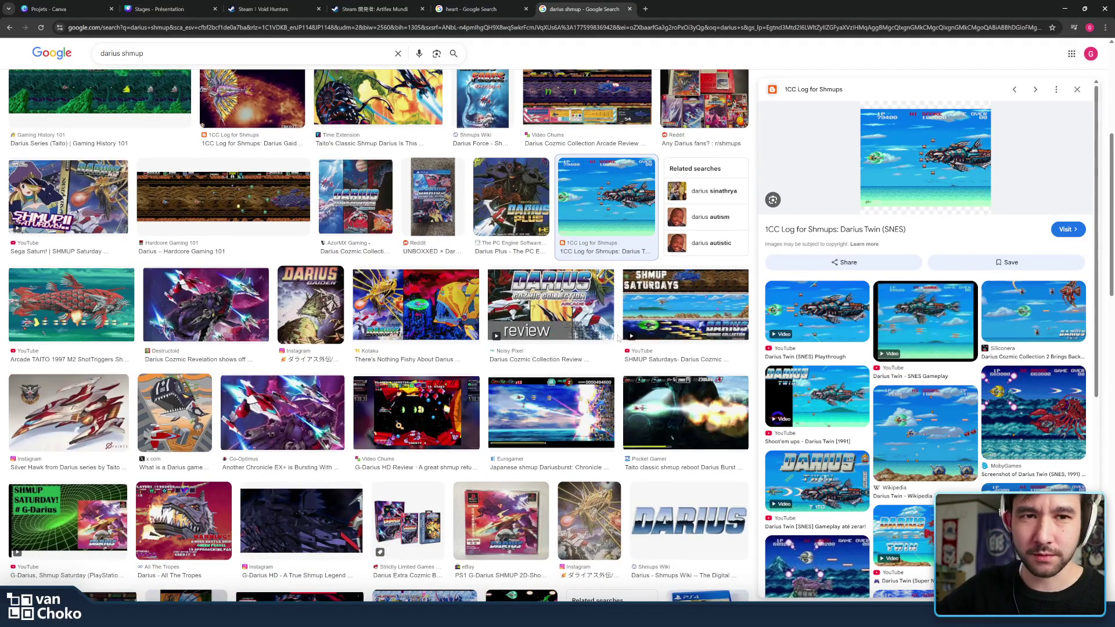
scroll(619, 338, down, 1)
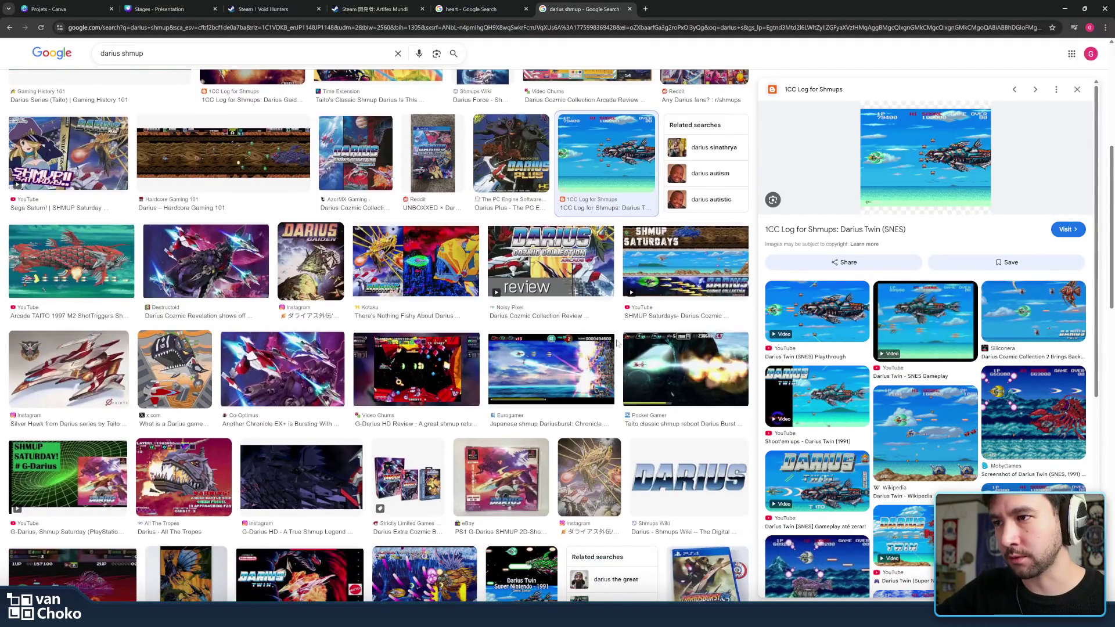
scroll(618, 343, down, 2)
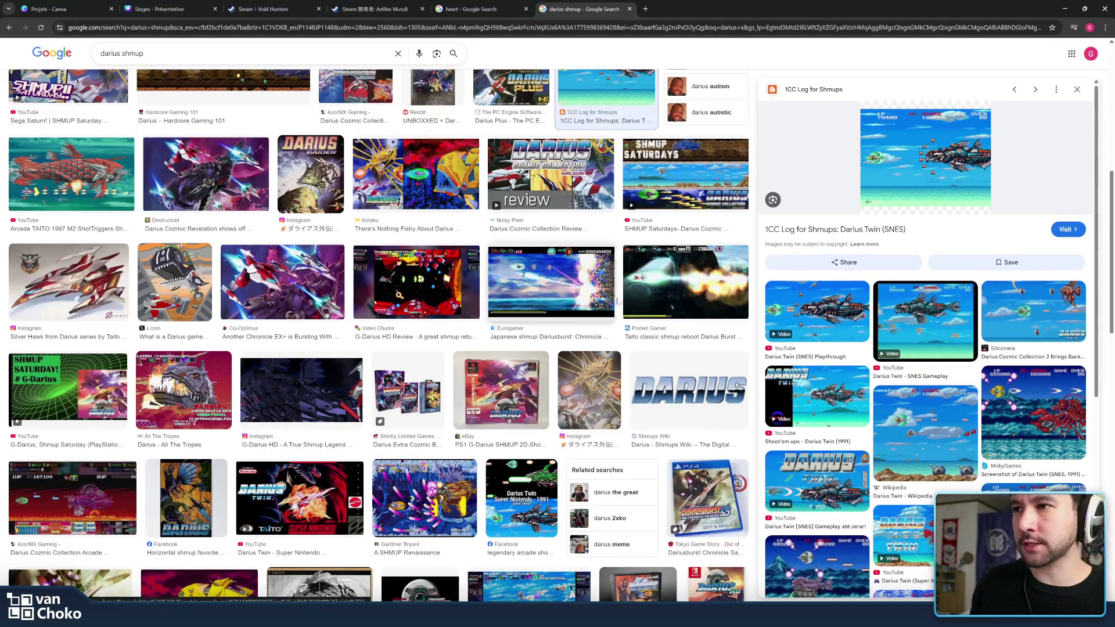
scroll(620, 299, down, 5)
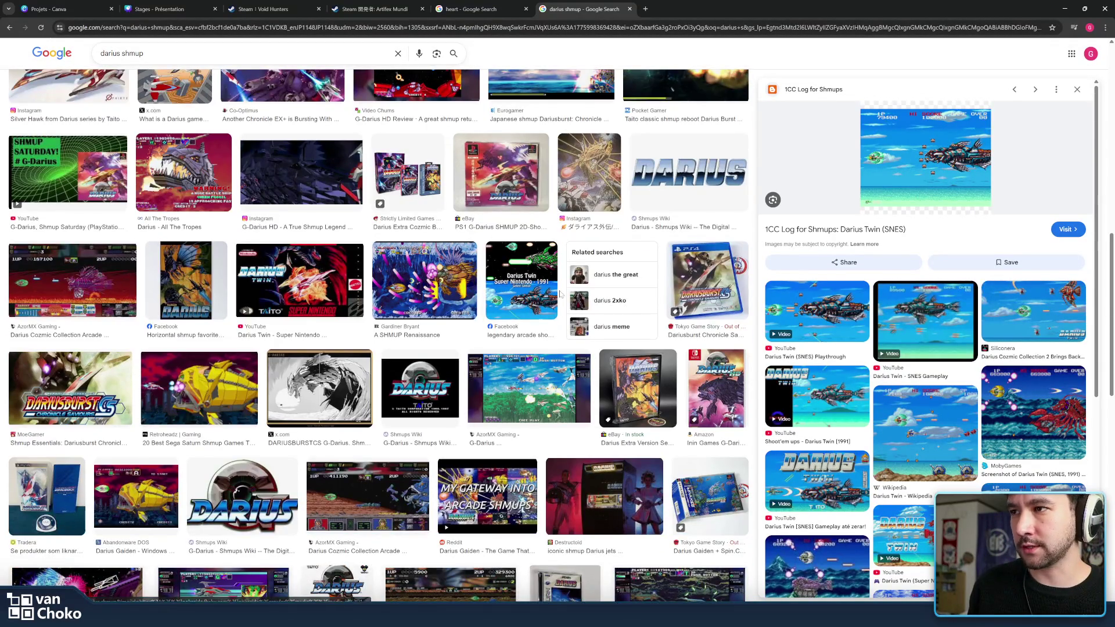
click(455, 291)
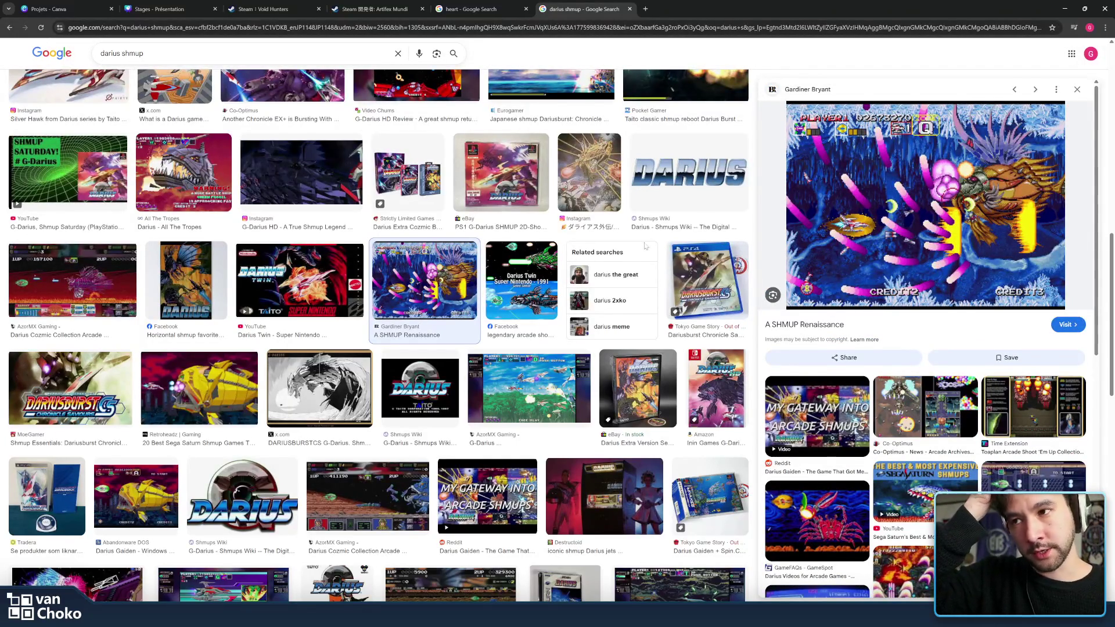
scroll(642, 252, up, 5)
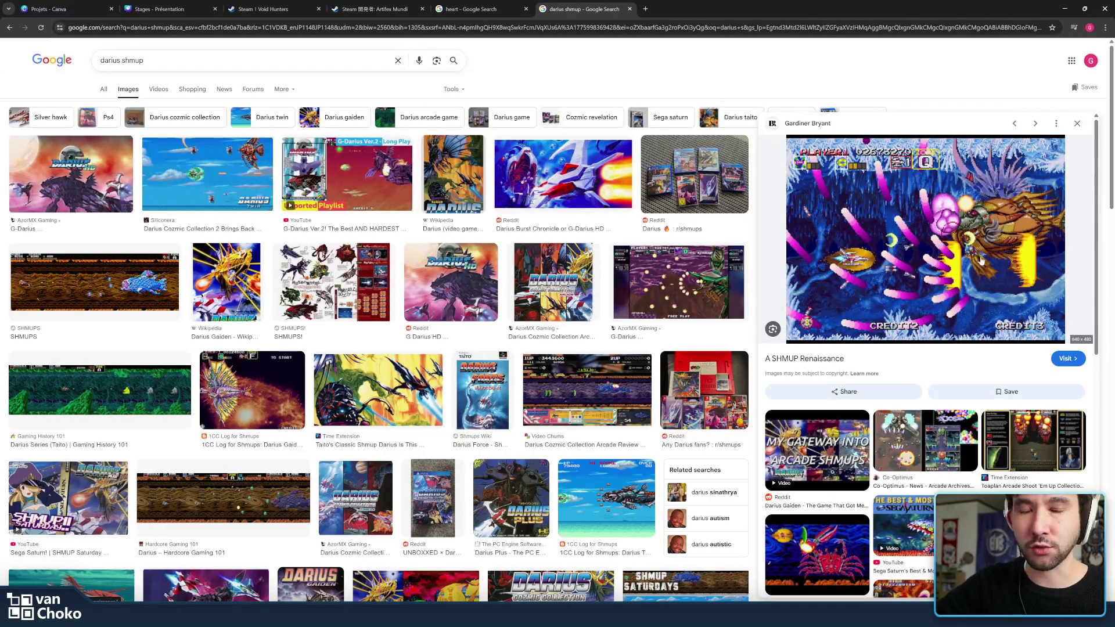
Replace the query with 'gradius' and preview the 'Gradius: Superb space shooting' image
key(slash)
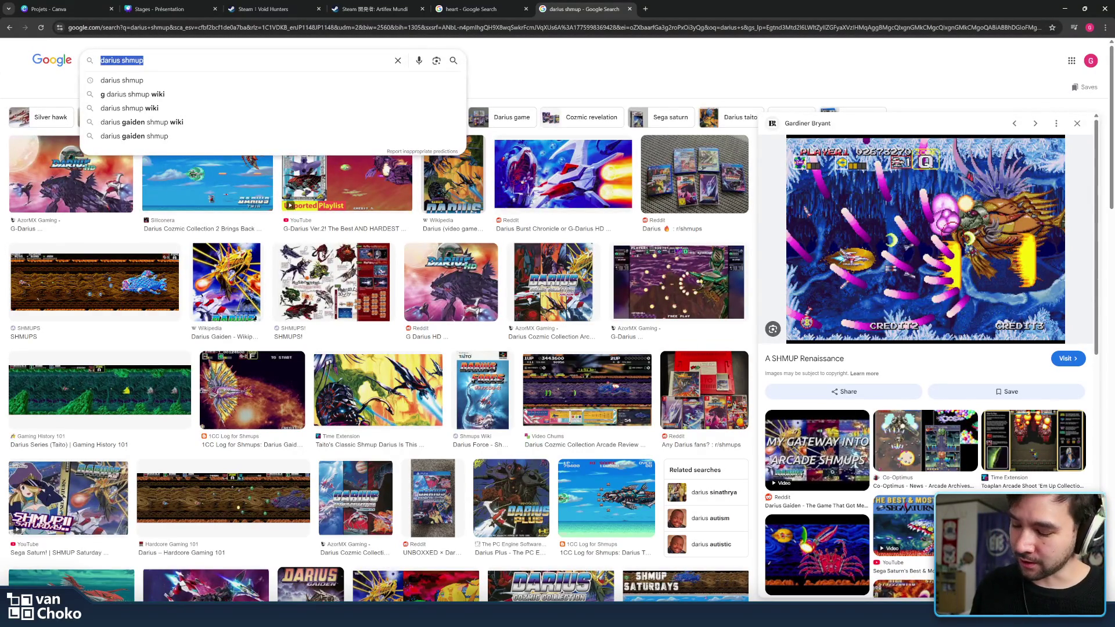
text(ga)
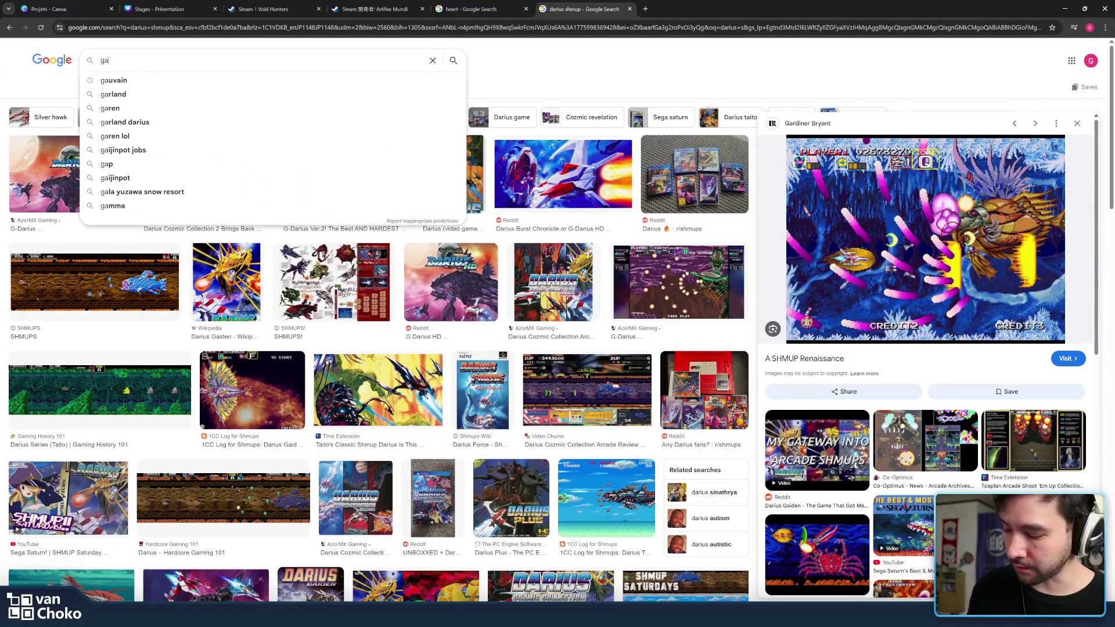
key(BackSpace)
text(radius)
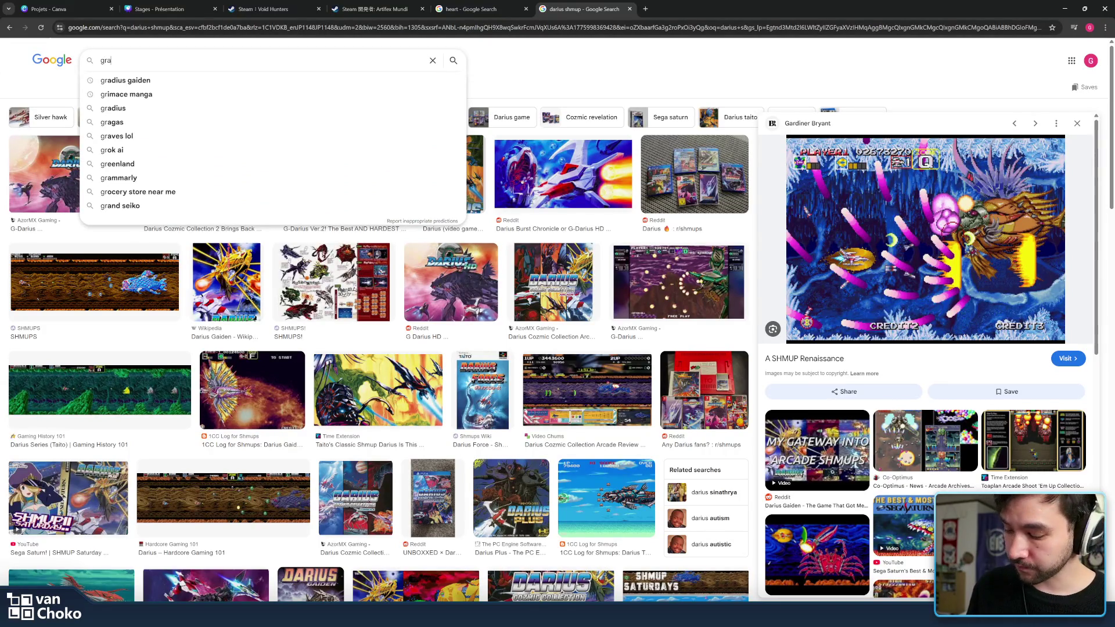
key(Return)
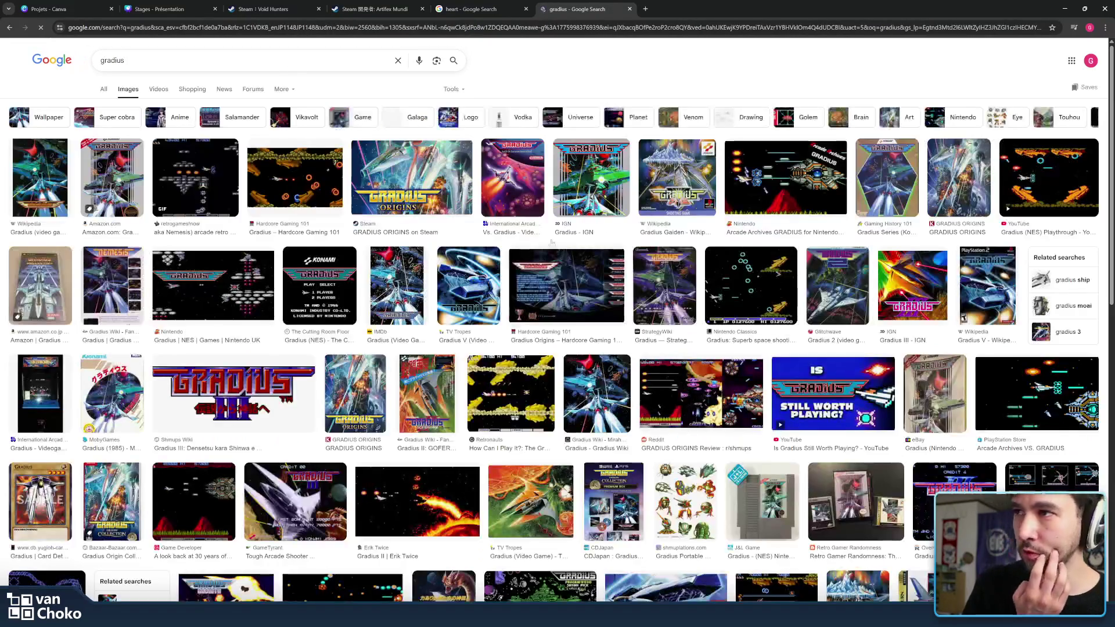
click(794, 287)
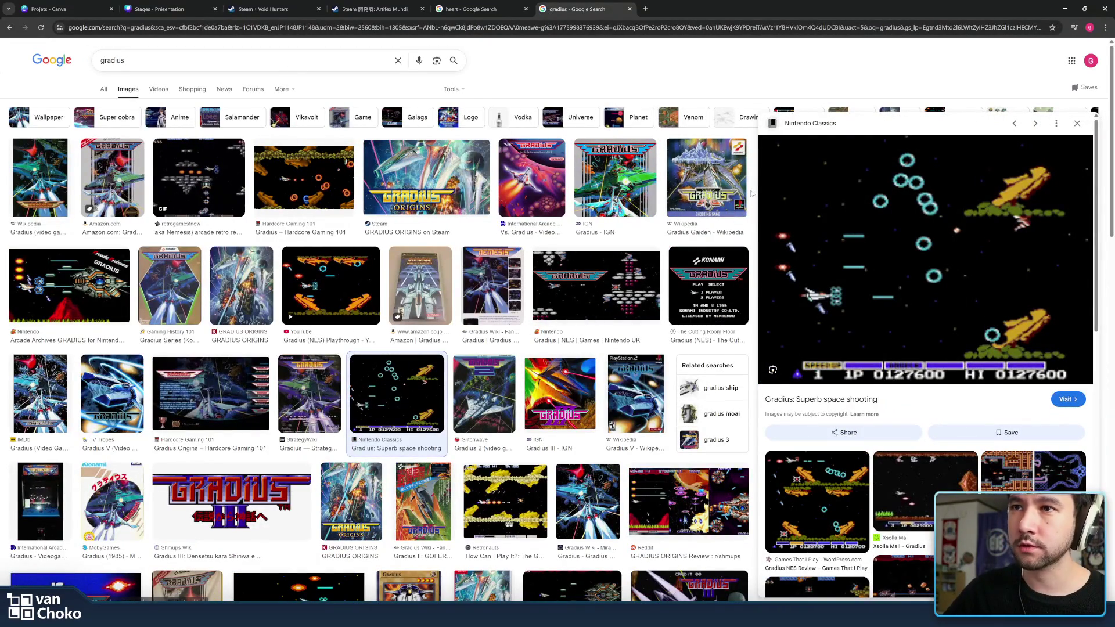
Dismiss the search suggestions and scroll down through the gradius image results
click(232, 61)
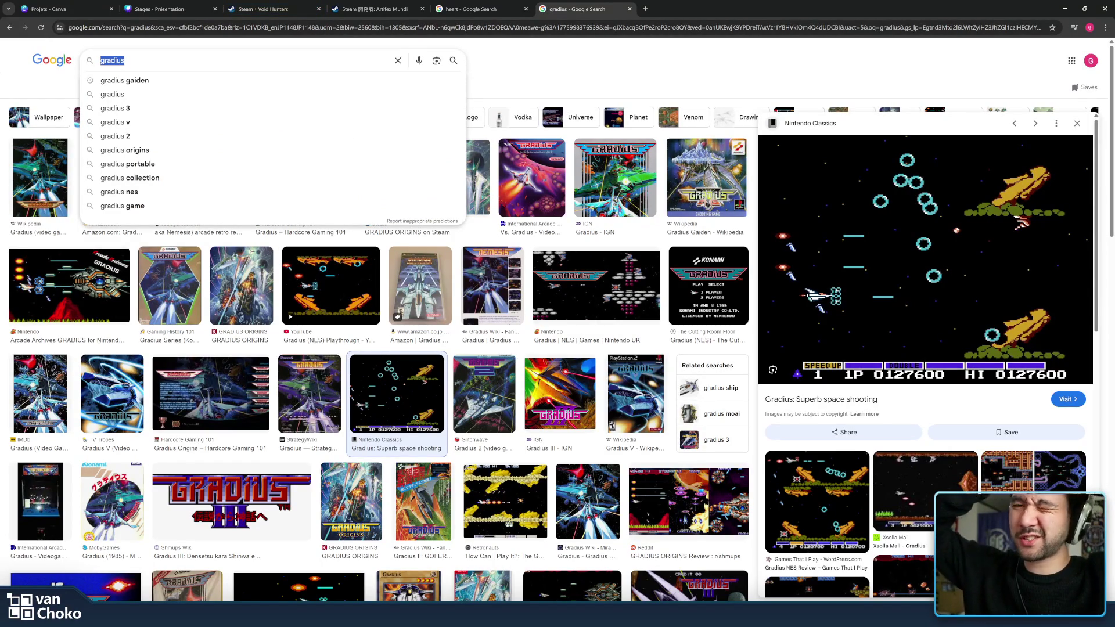
click(587, 75)
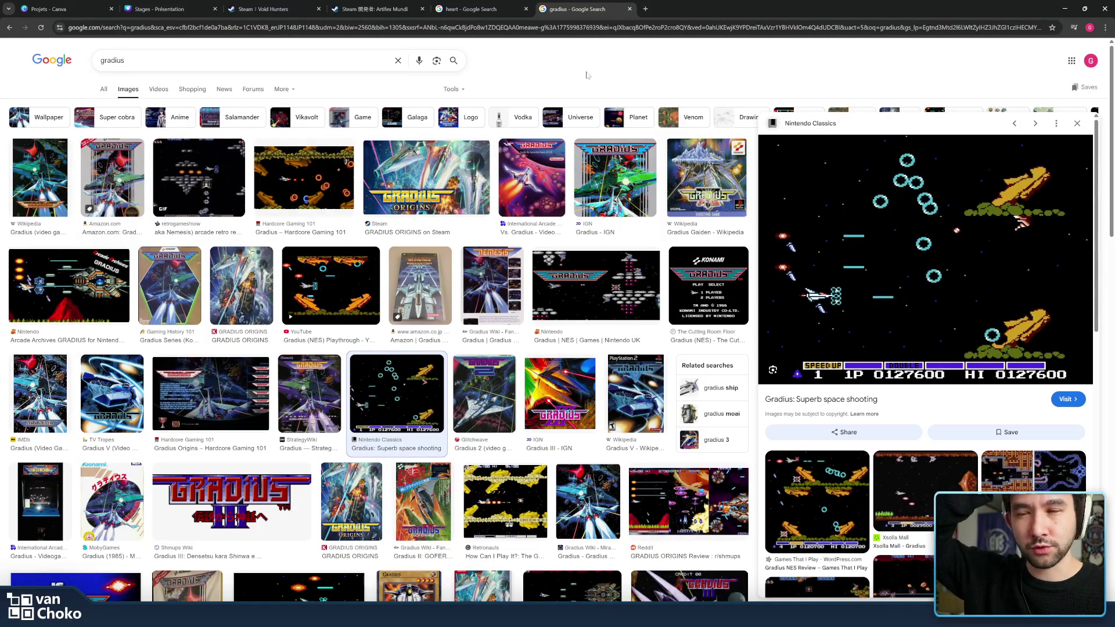
scroll(663, 246, down, 1)
scroll(663, 246, down, 3)
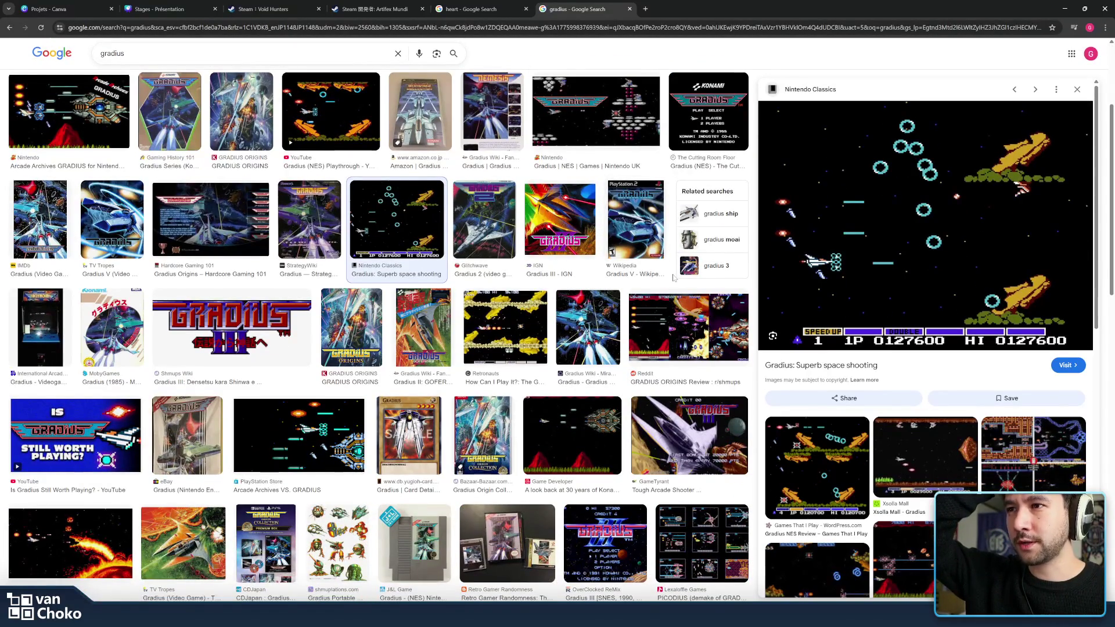
scroll(674, 277, down, 1)
scroll(626, 254, down, 2)
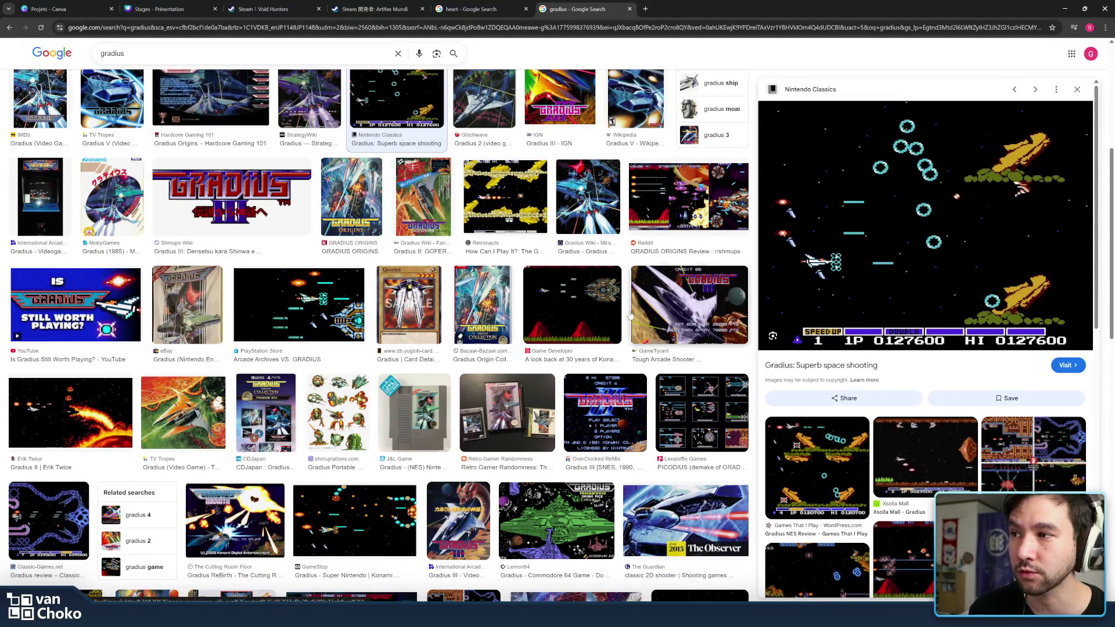
scroll(447, 320, down, 5)
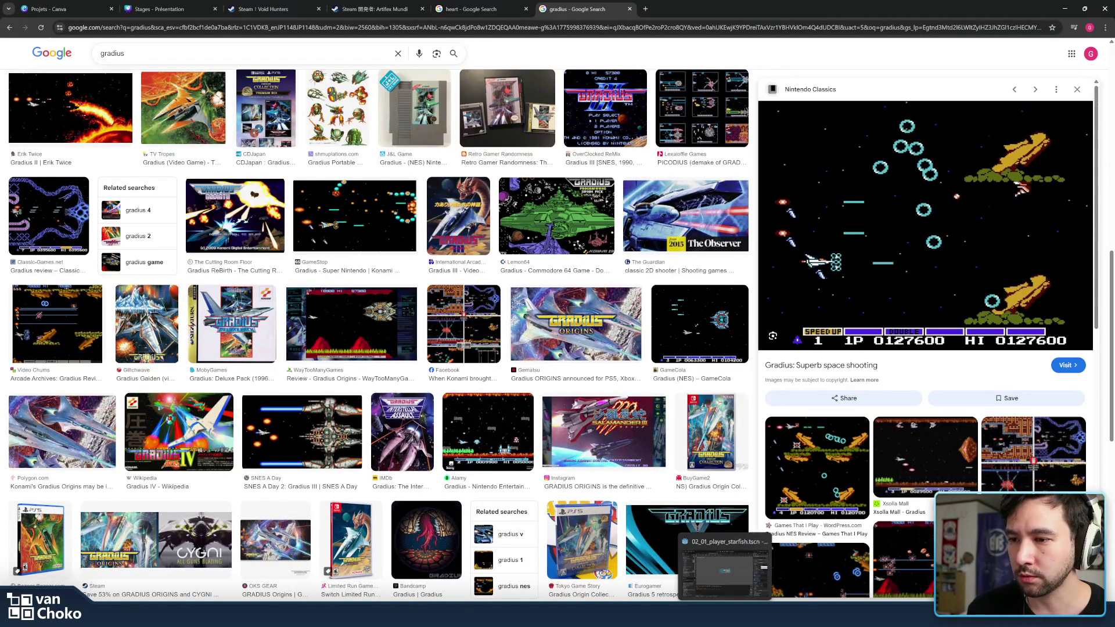
Switch to Godot and bring up the 01_00_00_stage scene, passing through the boss_klaams scene
key(alt+Tab)
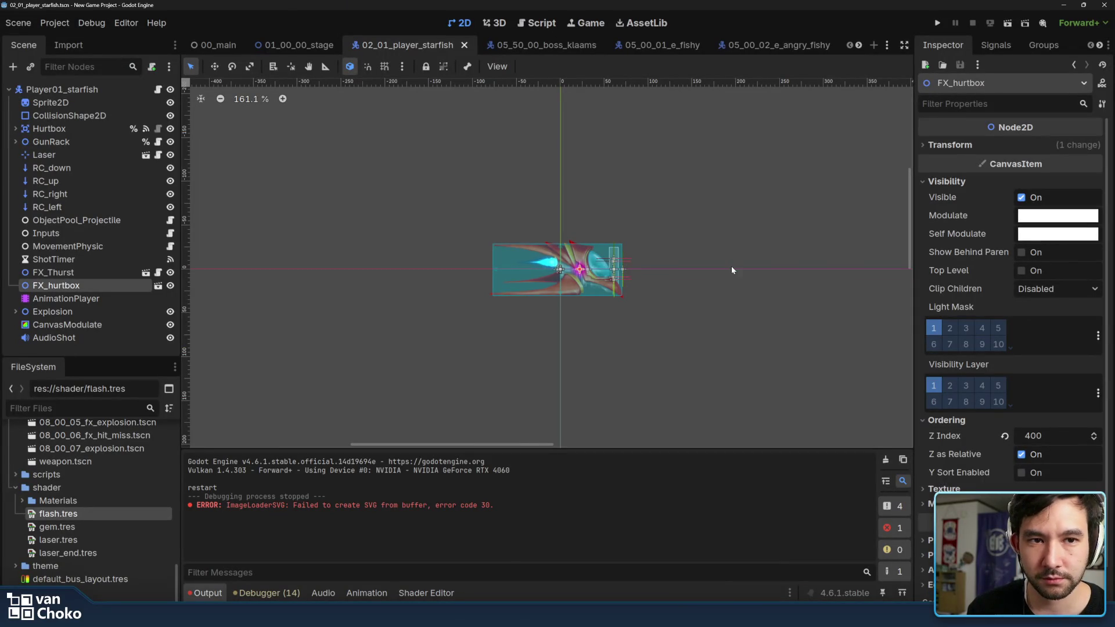
drag(713, 260, 690, 269)
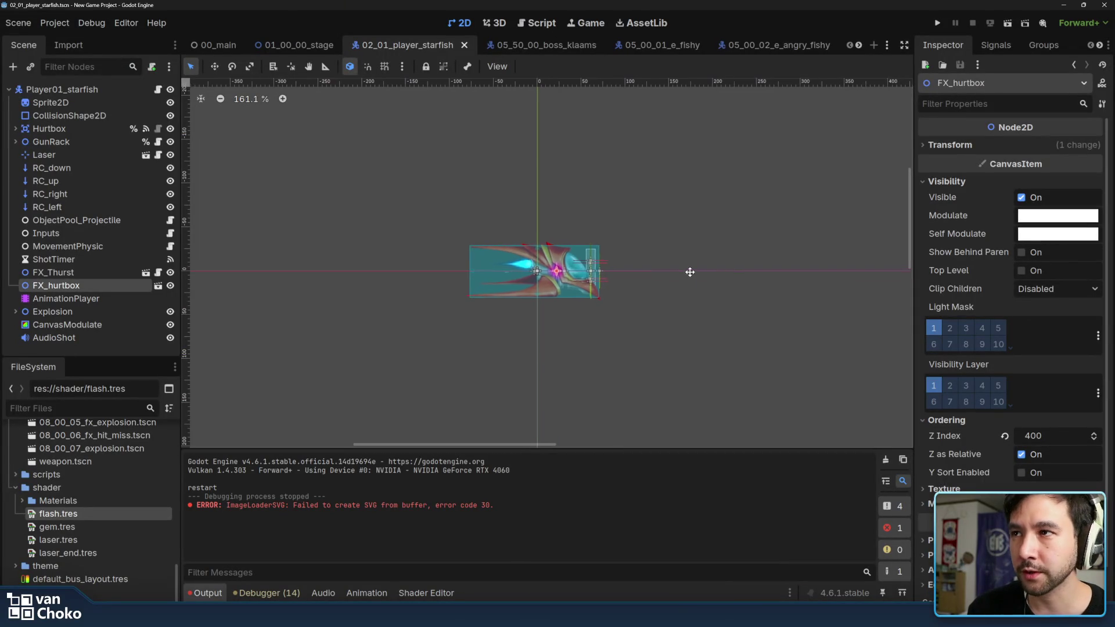
click(559, 44)
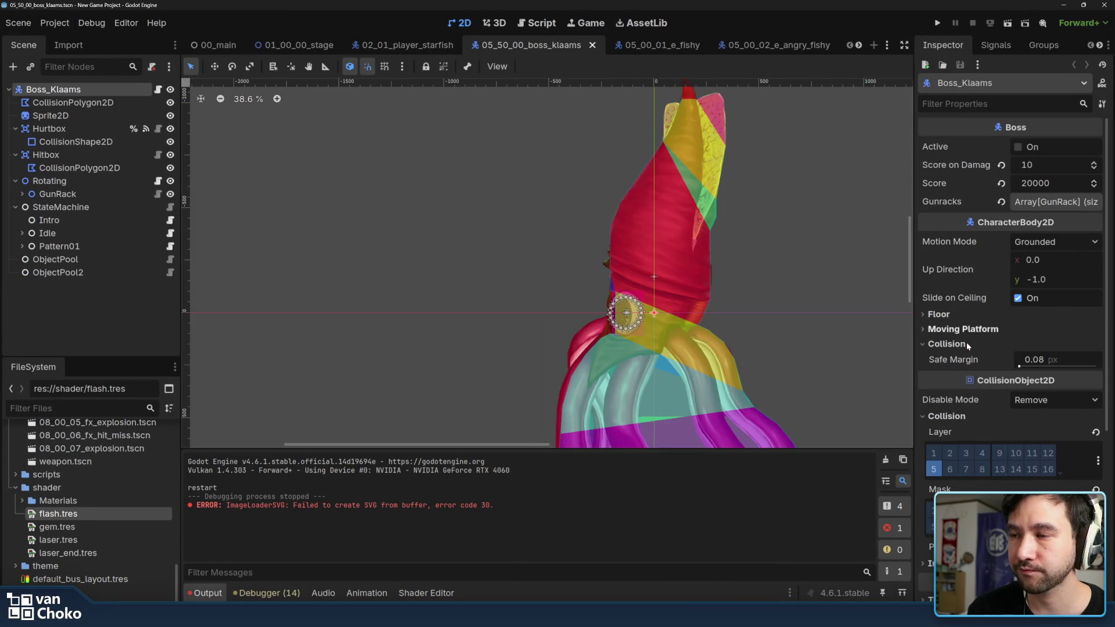
click(303, 45)
Zoom and pan across the green stage to view its enemy markers, then minimize Godot
drag(616, 221, 718, 262)
scroll(700, 255, up, 4)
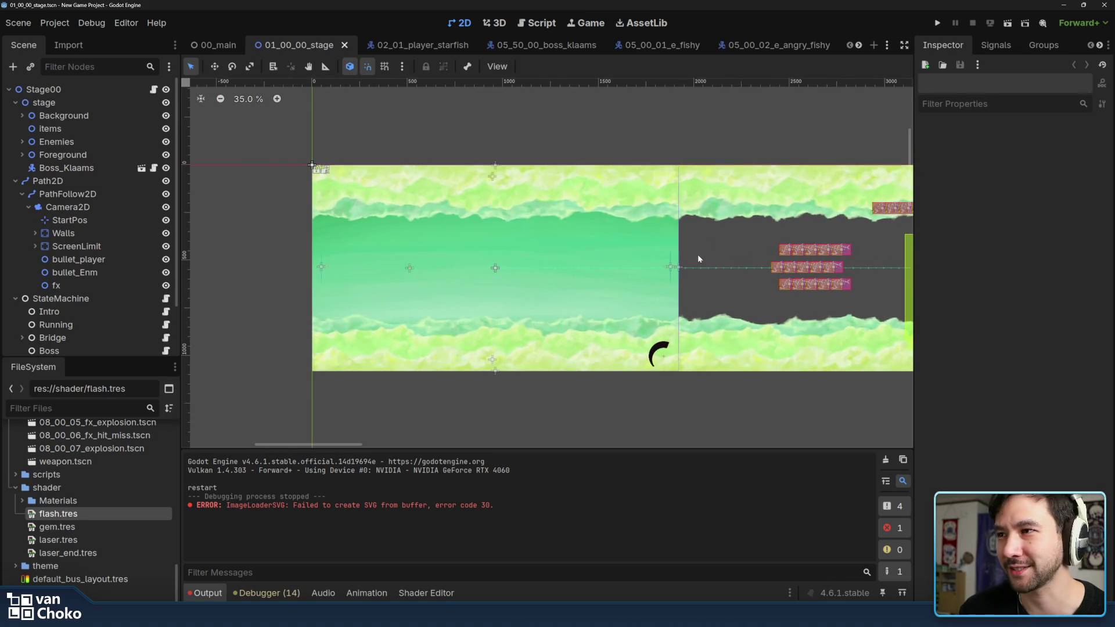
drag(634, 215, 704, 197)
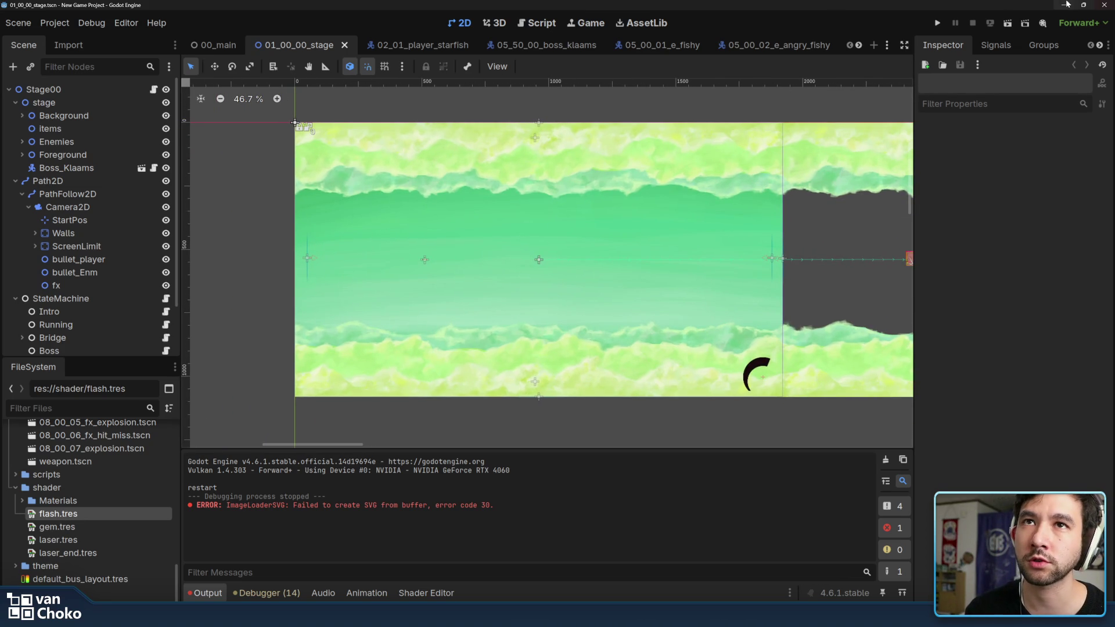
drag(785, 167, 777, 166)
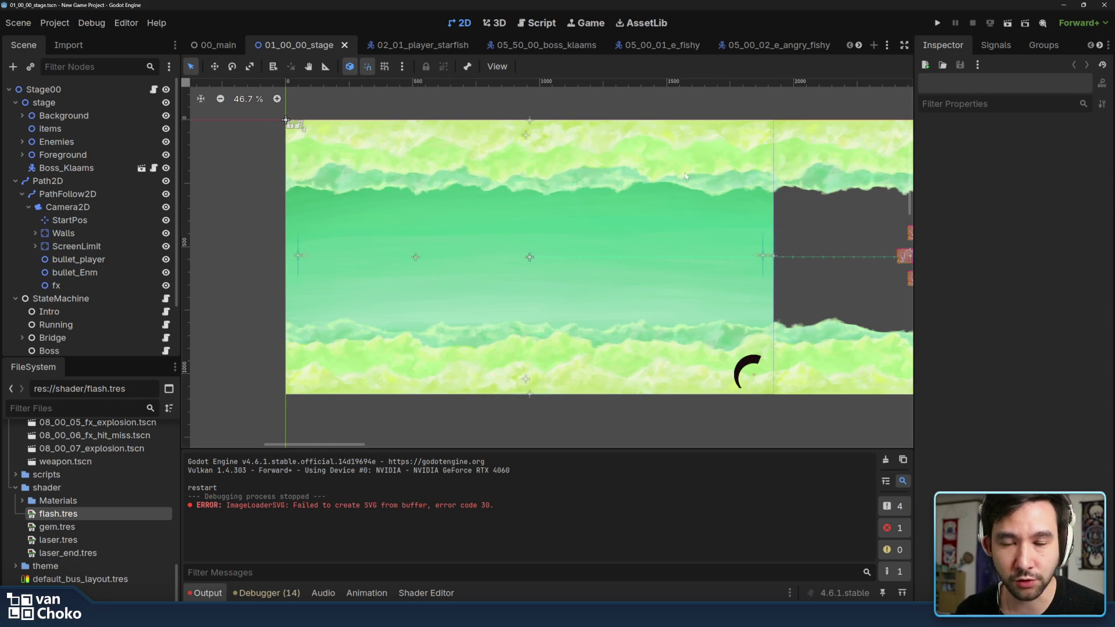
drag(700, 213, 653, 218)
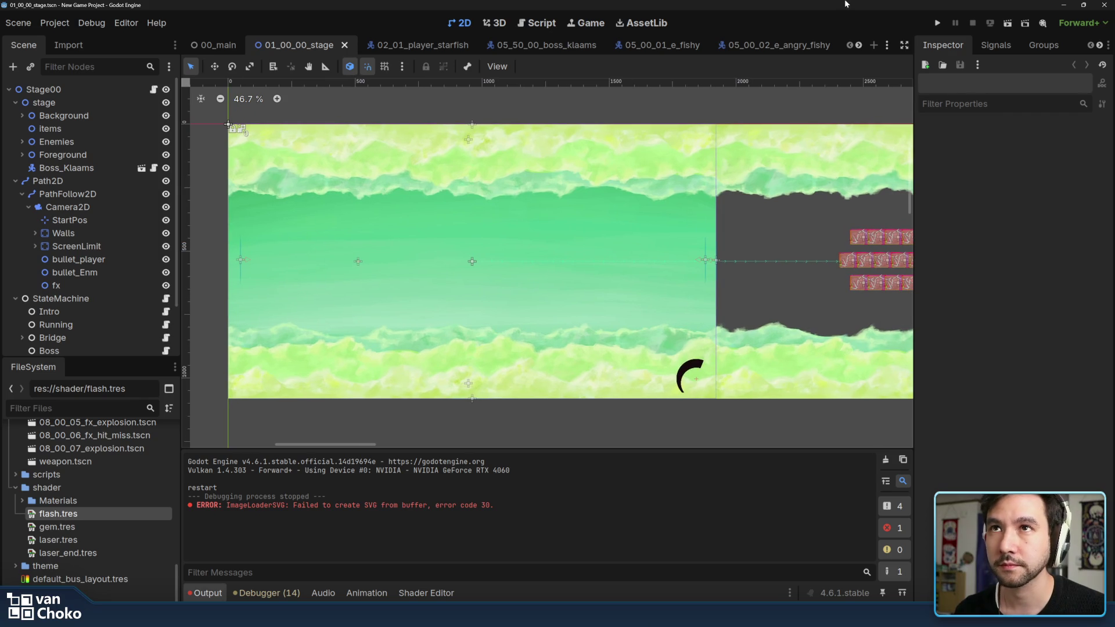
click(1061, 4)
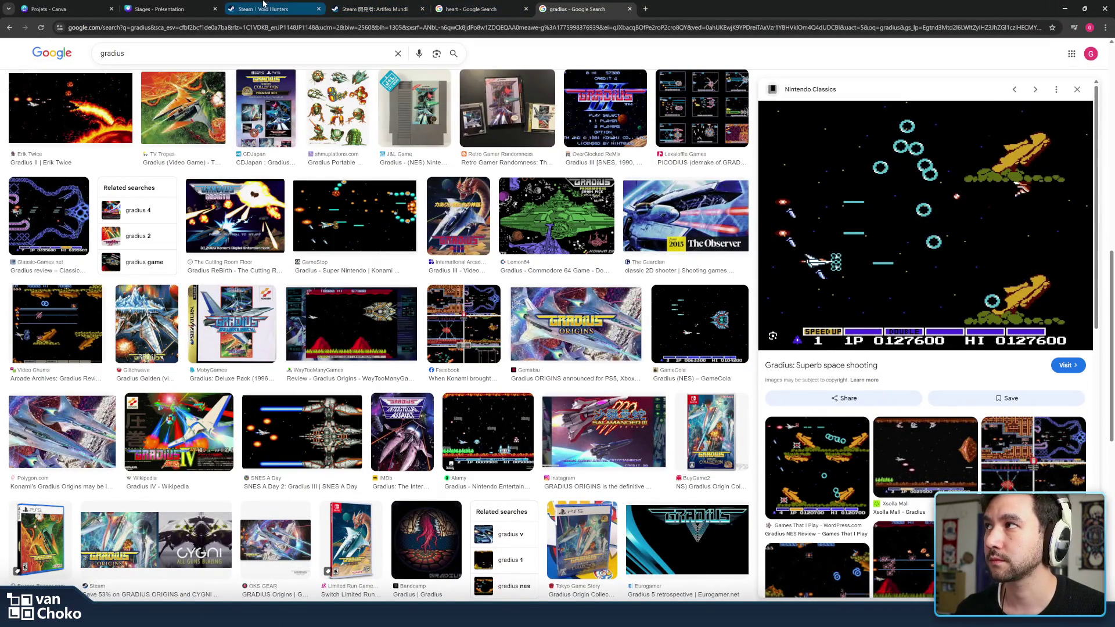
Minimize Chrome so the Krita sea-angel painting is back in front
click(1061, 5)
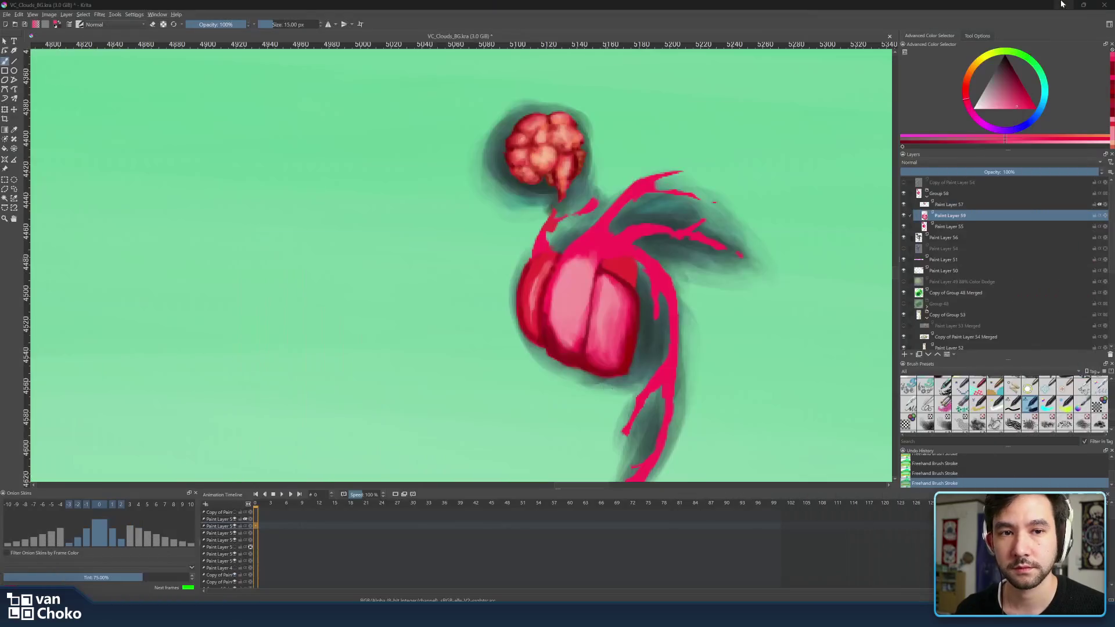
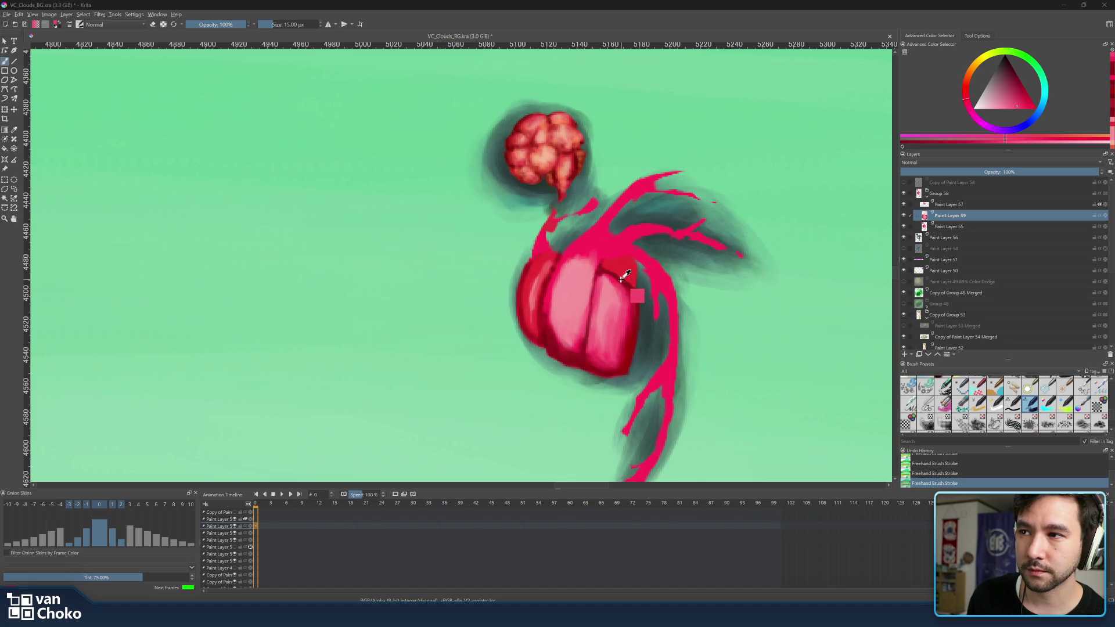
Sample the heart's darker red into the foreground colour
ctrl+click(635, 295)
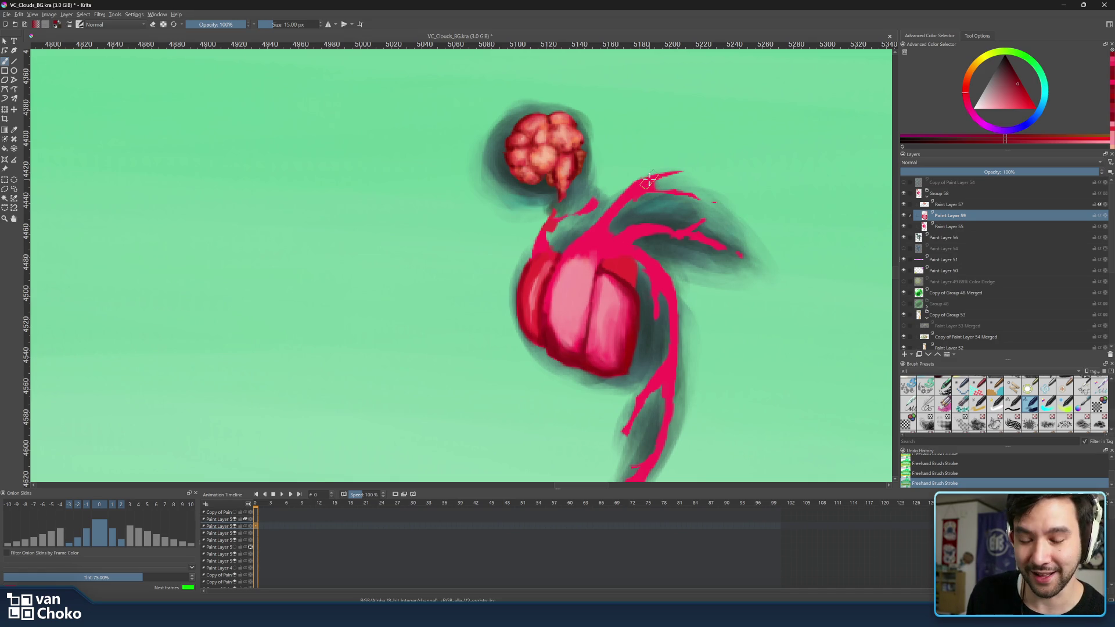
key(ctrl)
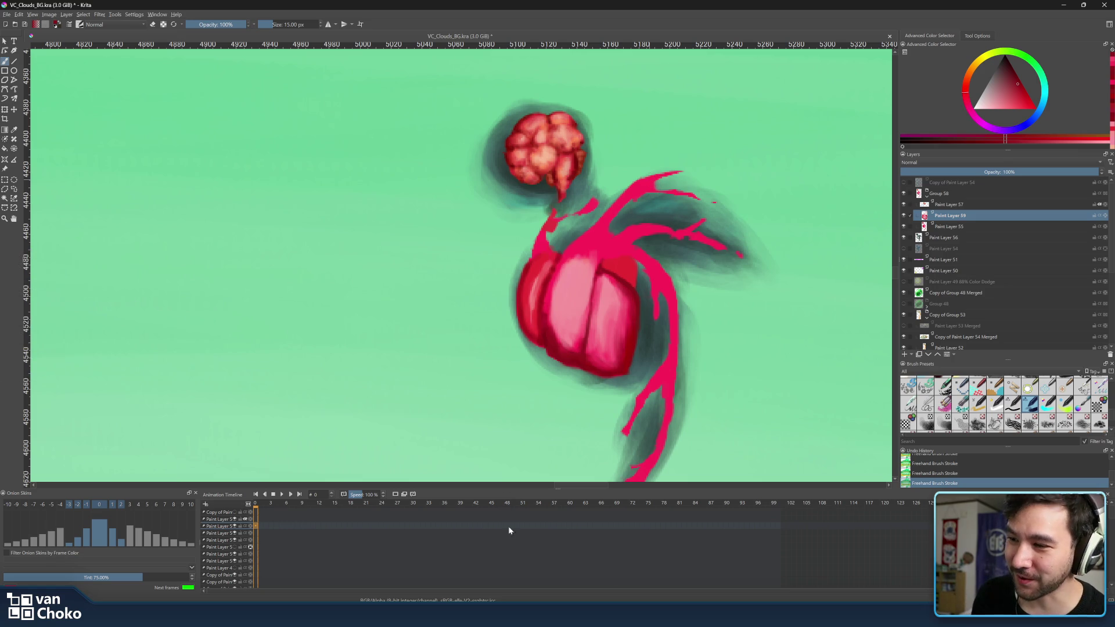
mouse_move(613, 614)
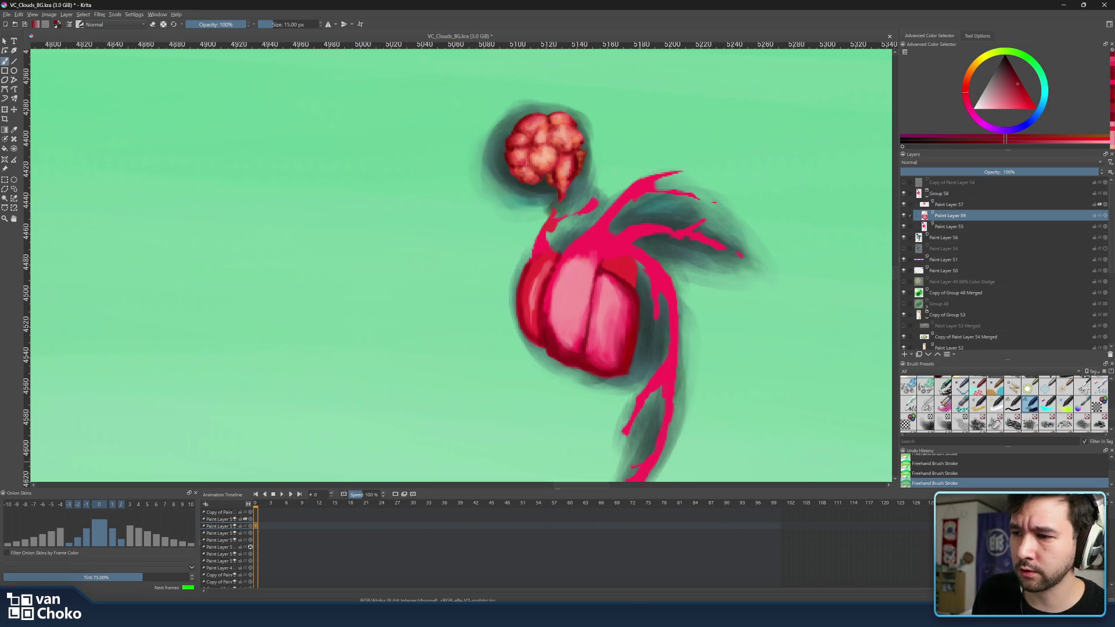
Return to Chrome's Gradius image results and leave the search box empty
click(668, 563)
double_click(112, 53)
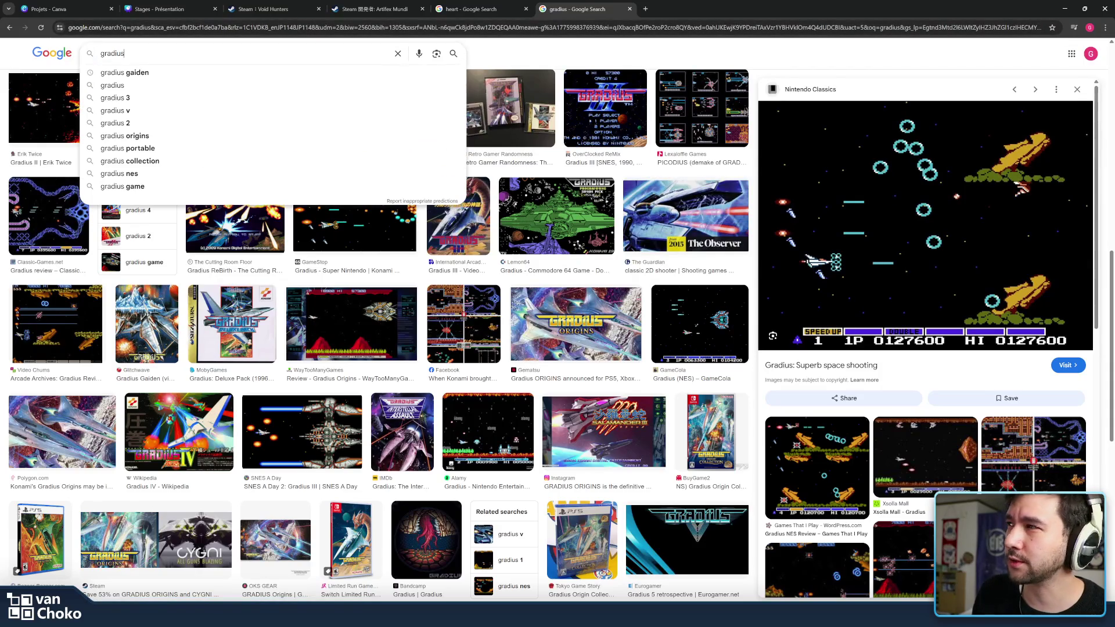
text(radius)
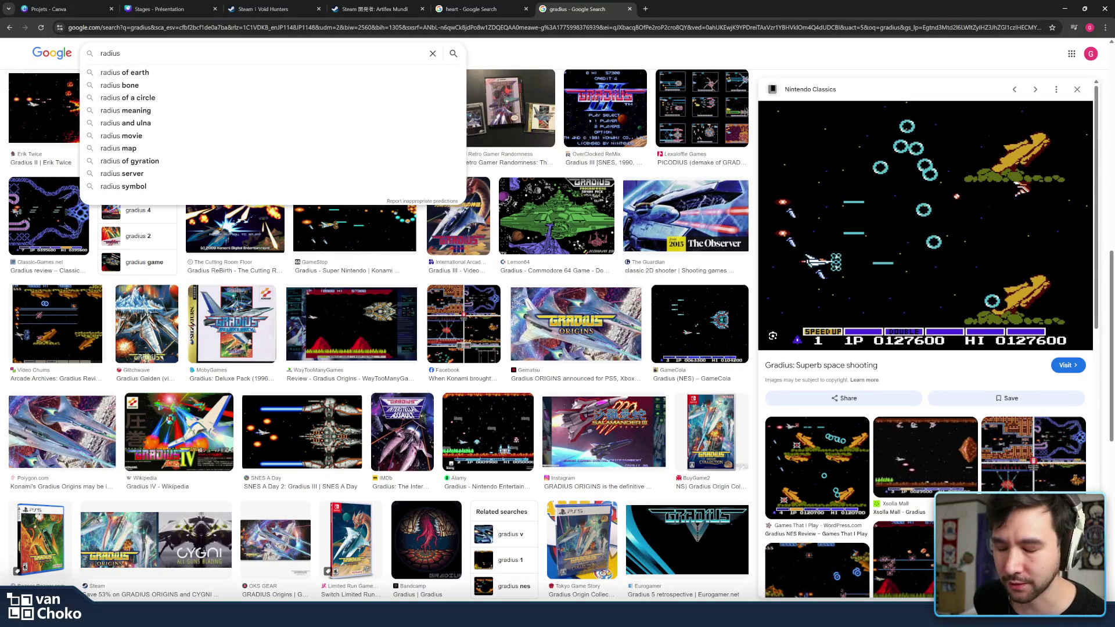
key(BackSpace)
key(BackSpace)
key(BackSpace)
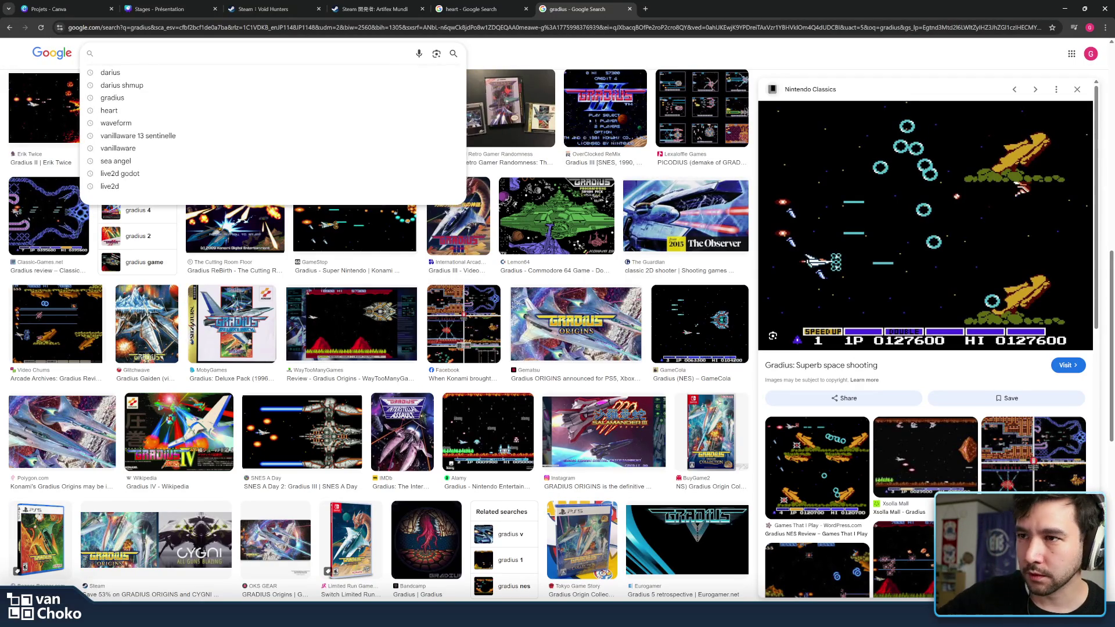
click(566, 61)
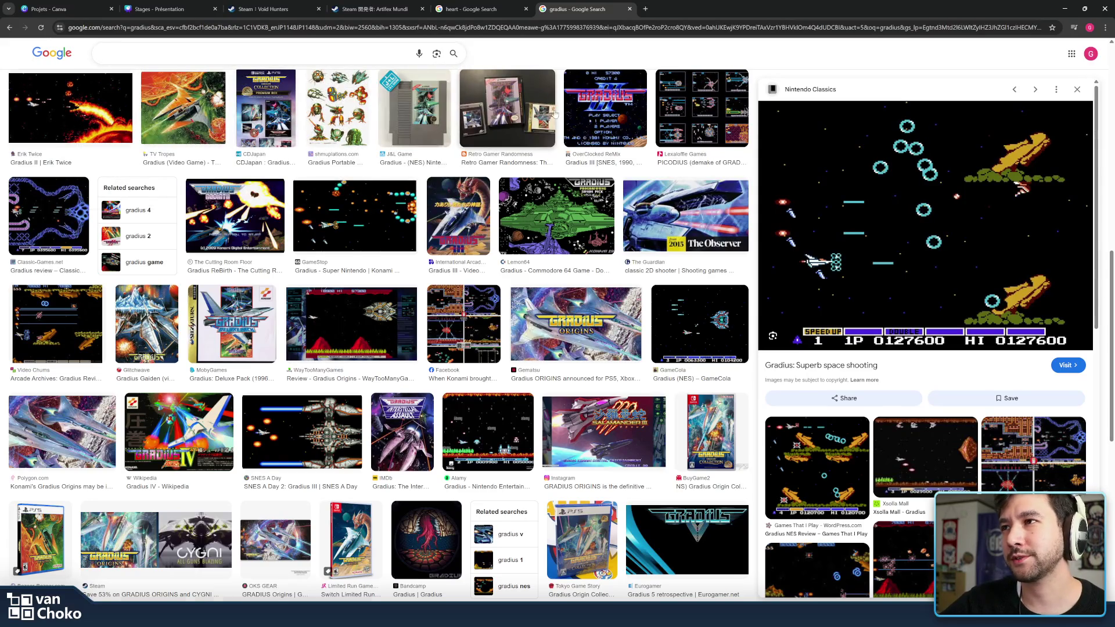
Scroll through the Gradius image results, clearing accidental text selections
scroll(561, 143, up, 6)
scroll(561, 143, up, 4)
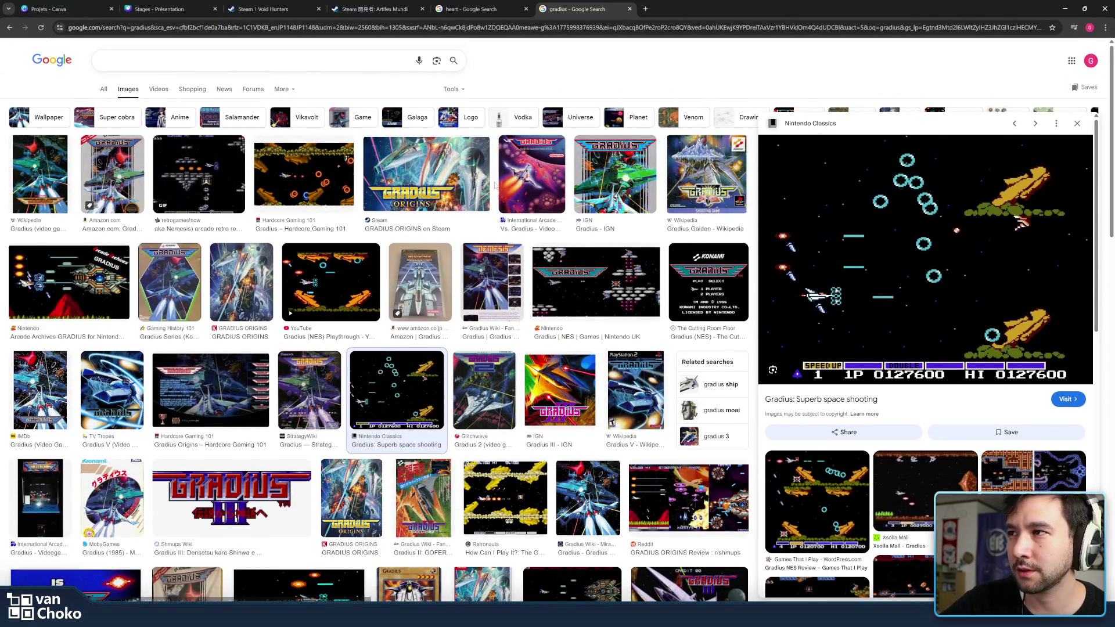
drag(498, 192, 458, 248)
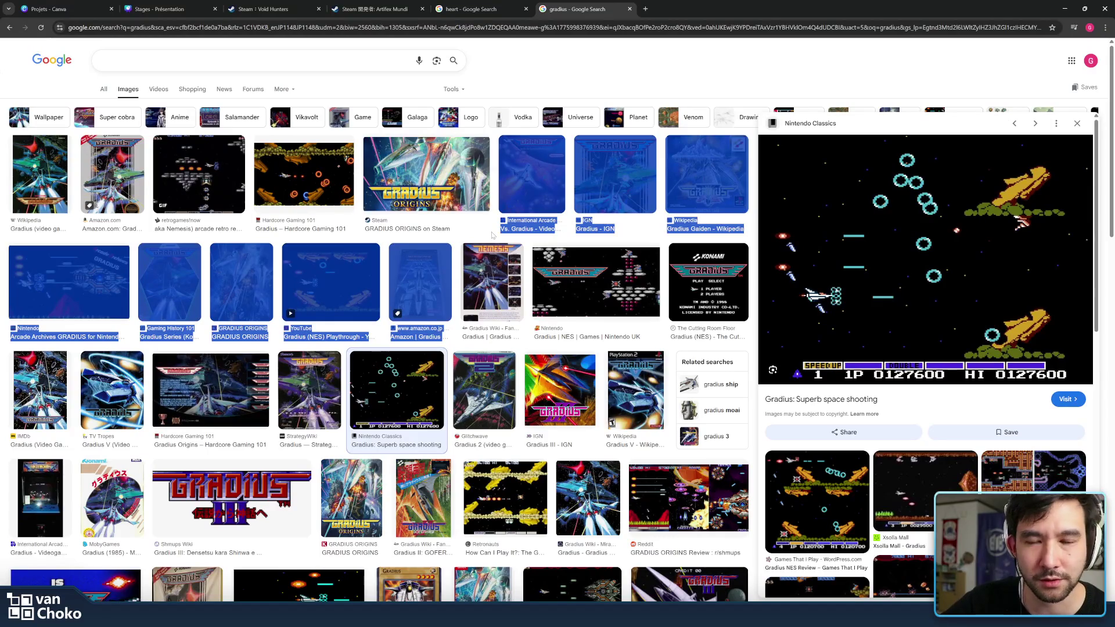
click(492, 235)
mouse_move(485, 239)
mouse_down()
mouse_move(453, 254)
mouse_move(487, 237)
mouse_move(491, 250)
mouse_move(456, 347)
mouse_up()
click(456, 262)
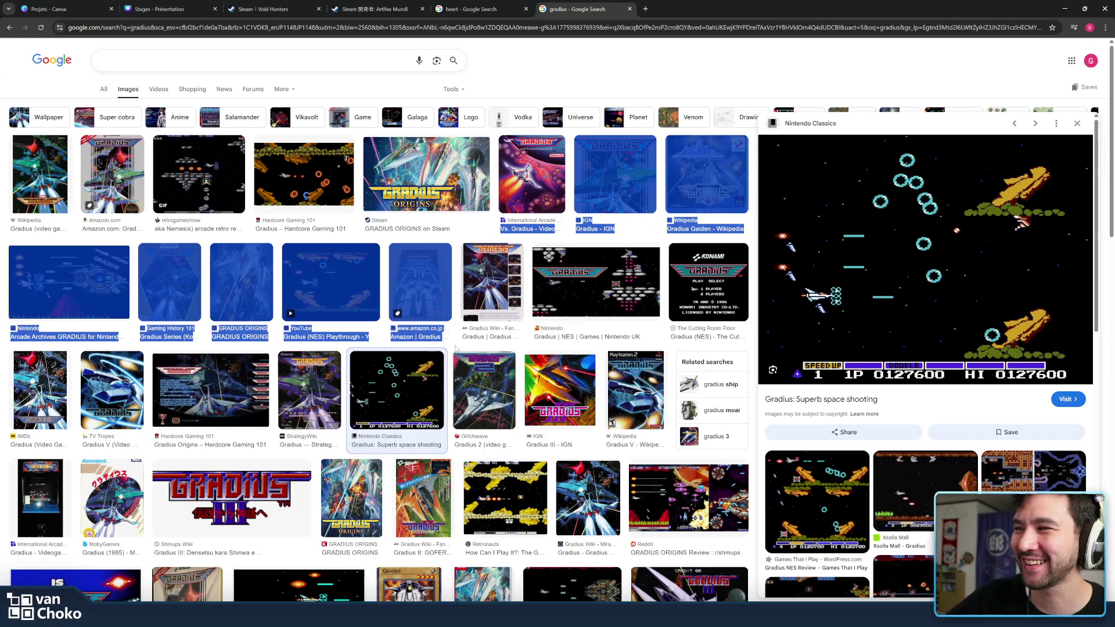
click(457, 348)
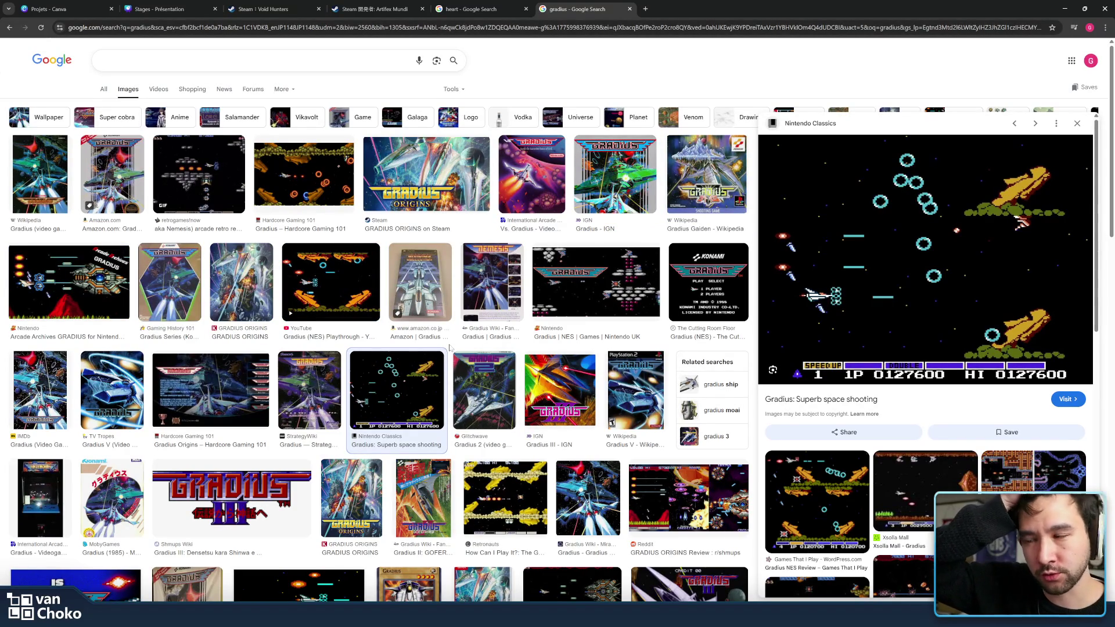
scroll(450, 351, down, 1)
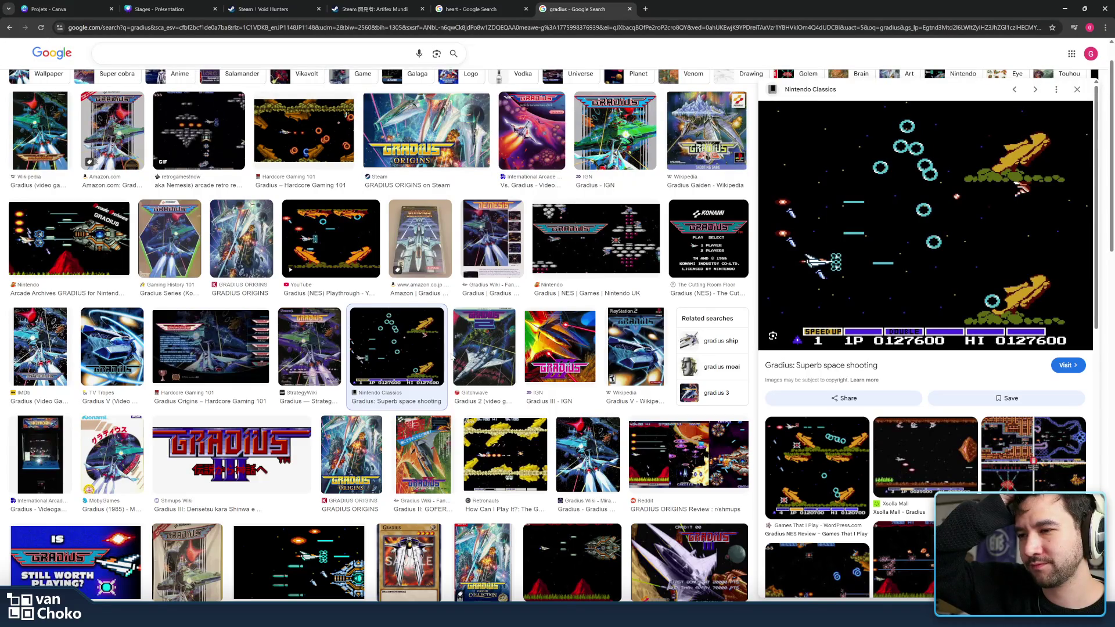
drag(452, 356, 451, 315)
click(457, 303)
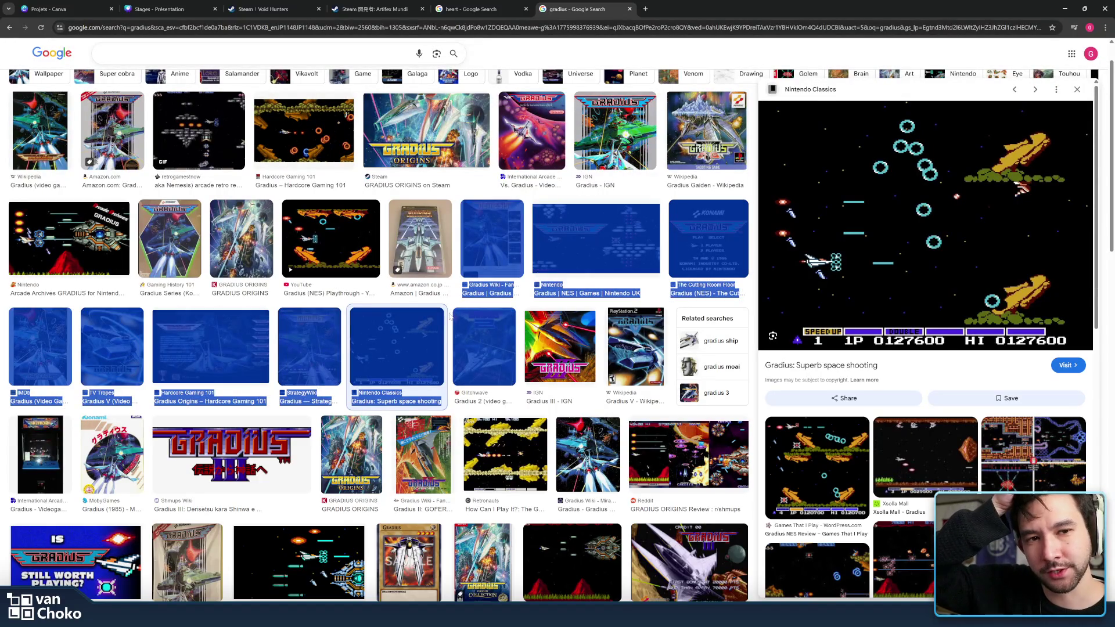
mouse_move(450, 316)
mouse_down()
mouse_move(455, 304)
mouse_move(450, 315)
mouse_up()
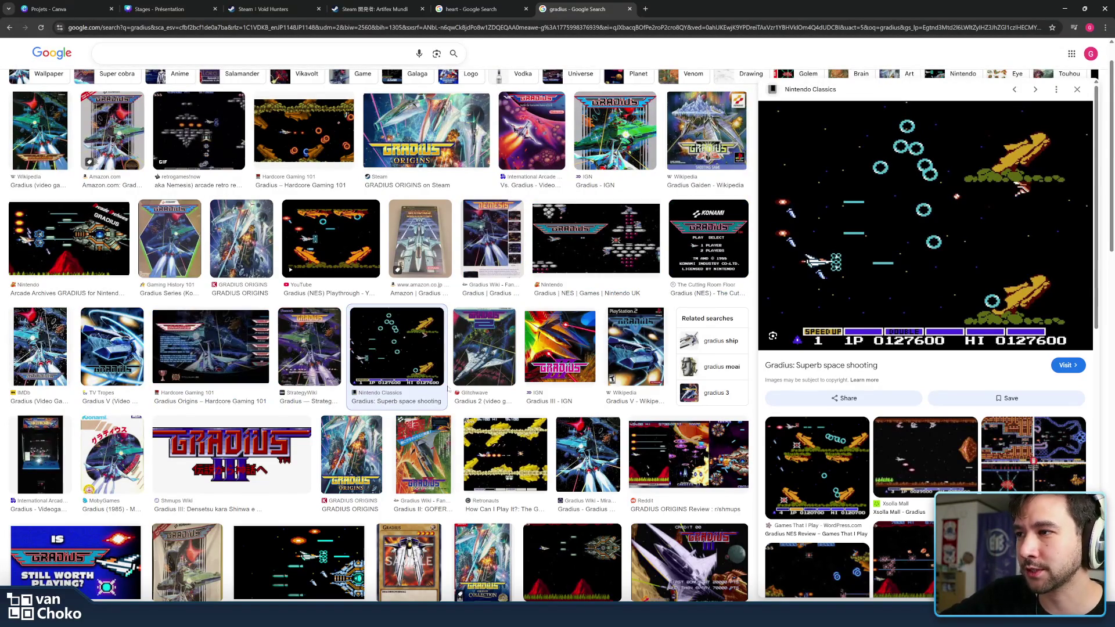
mouse_move(451, 413)
mouse_down()
mouse_move(452, 349)
mouse_move(461, 426)
mouse_up()
click(461, 423)
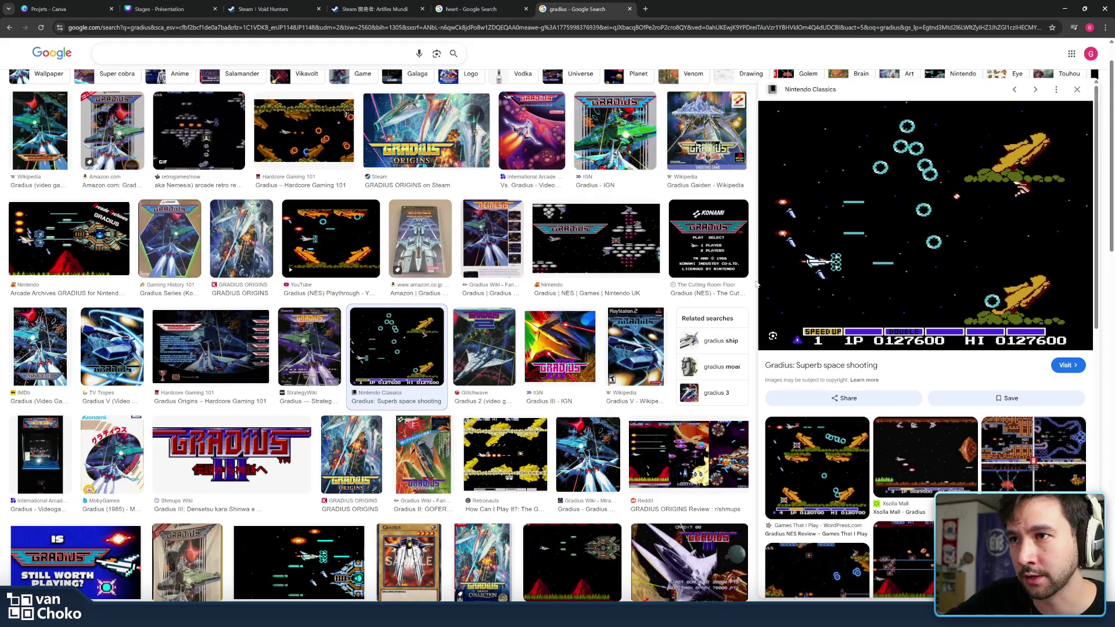
Preview the Nintendo UK Gradius NES image, then minimise the browser
scroll(757, 284, up, 1)
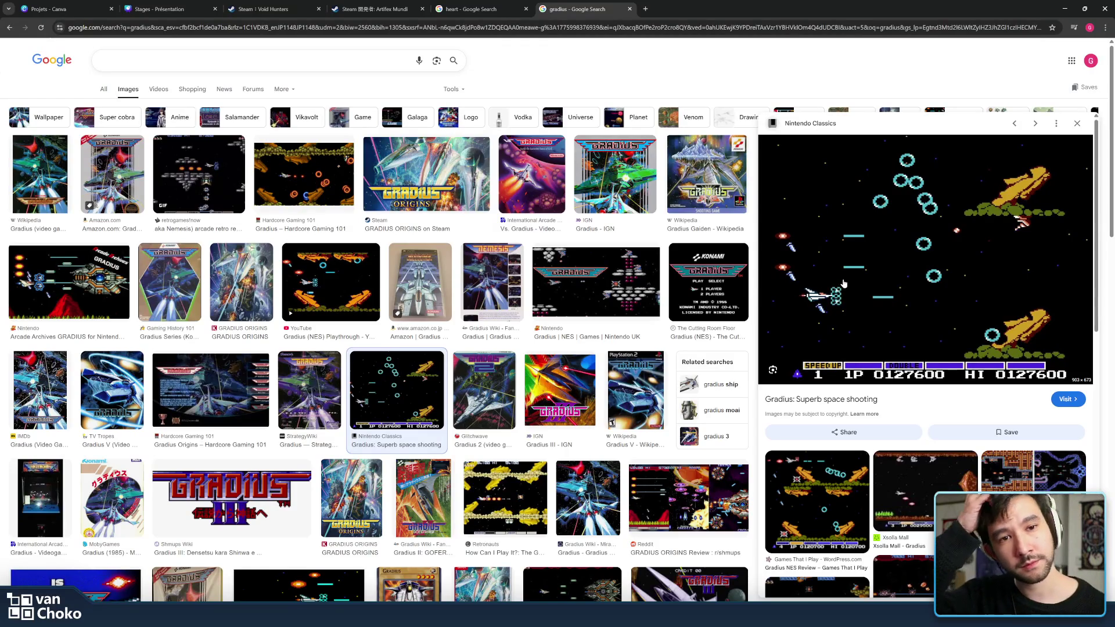
scroll(755, 298, down, 8)
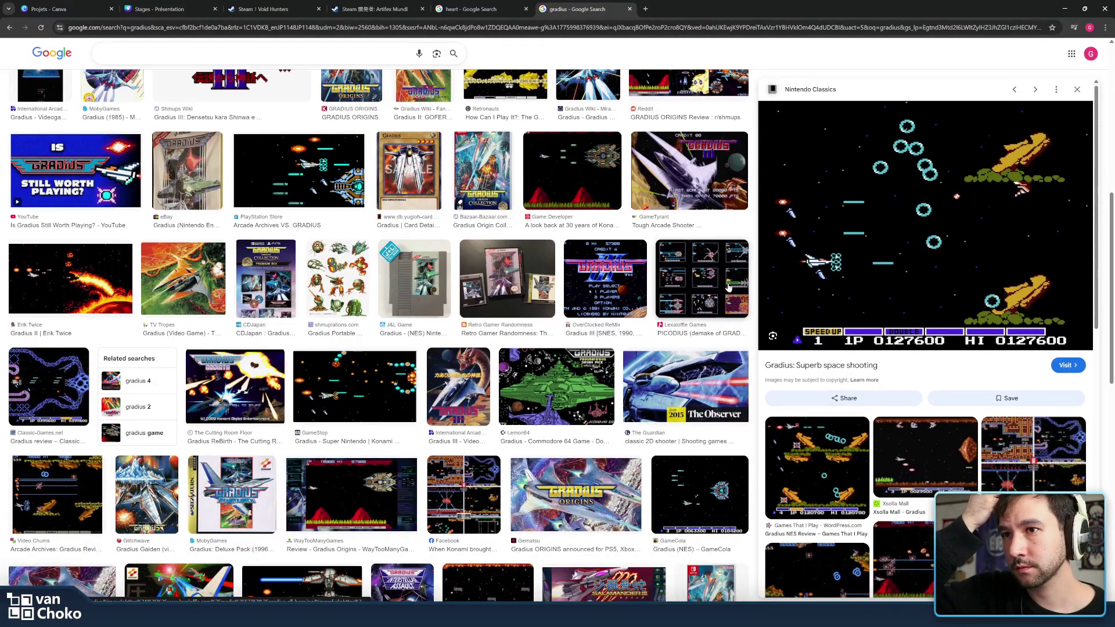
scroll(639, 279, up, 8)
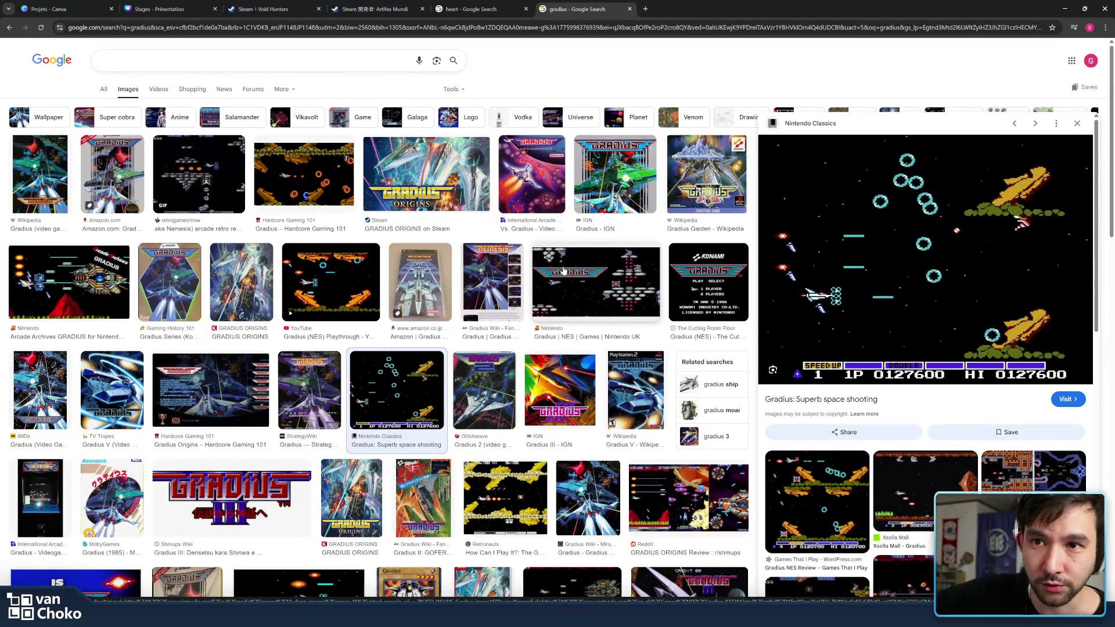
click(564, 270)
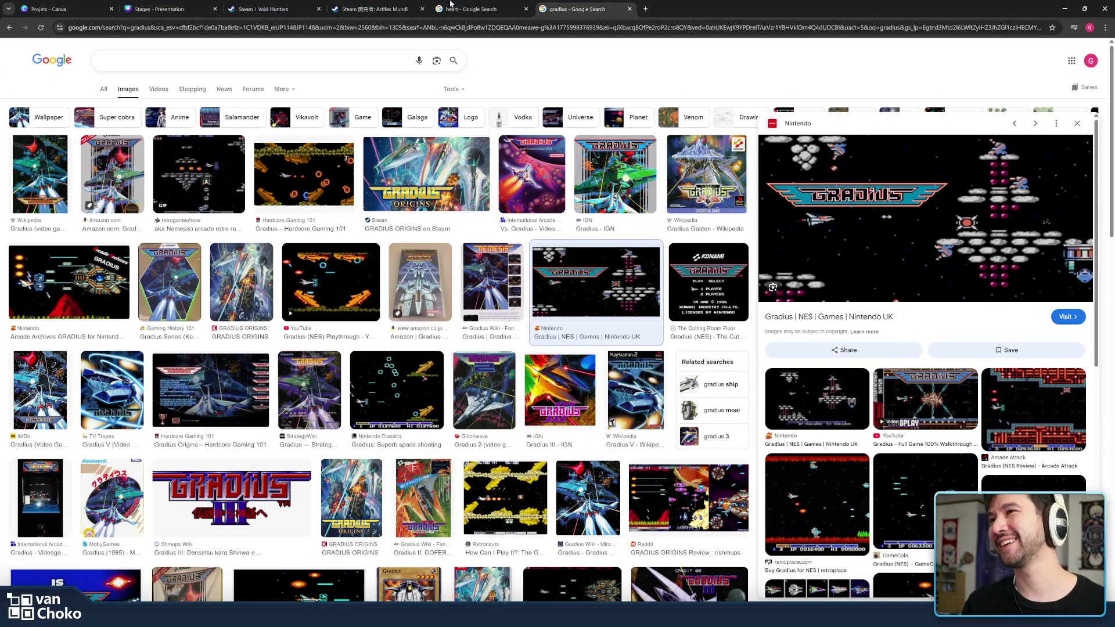
click(1068, 6)
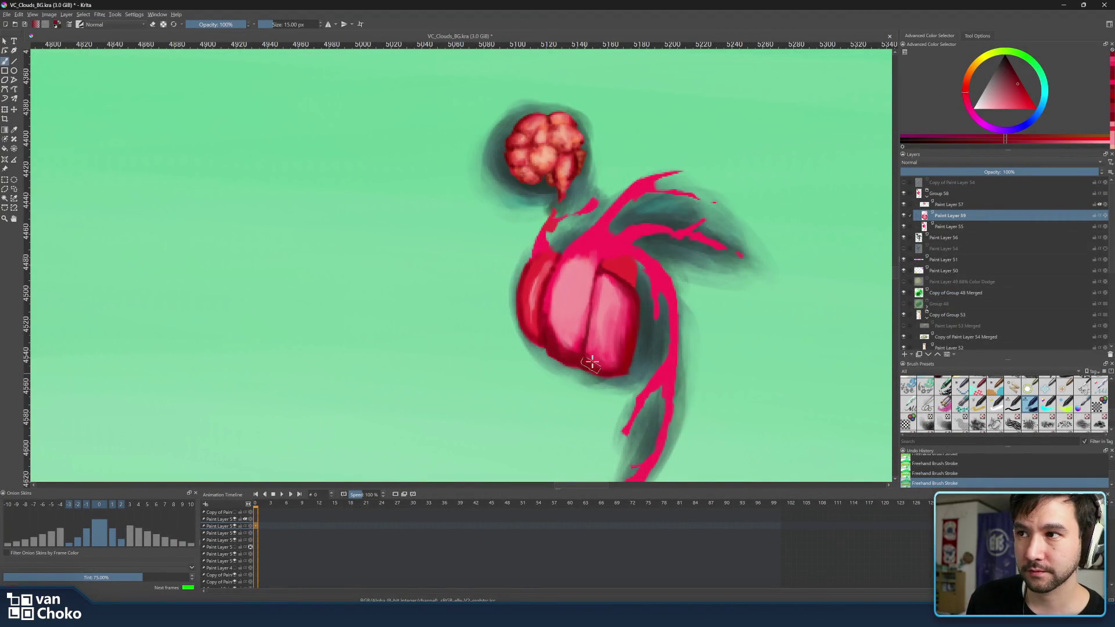
Sample several pinks and reds from the heart, ending on a darker shading red
ctrl+click(624, 308)
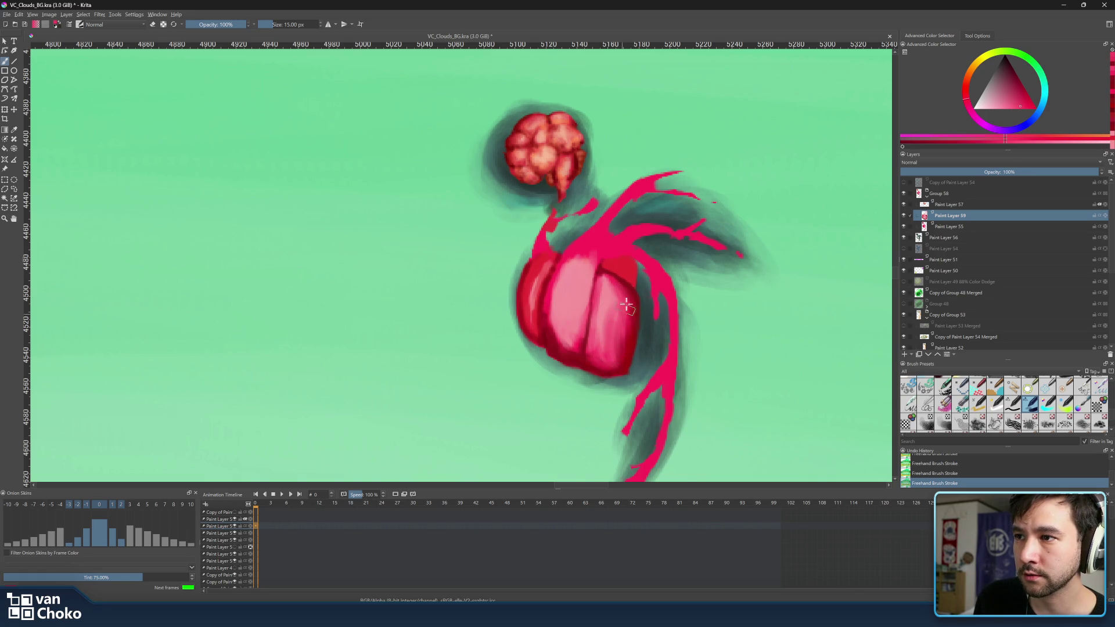
ctrl+click(630, 326)
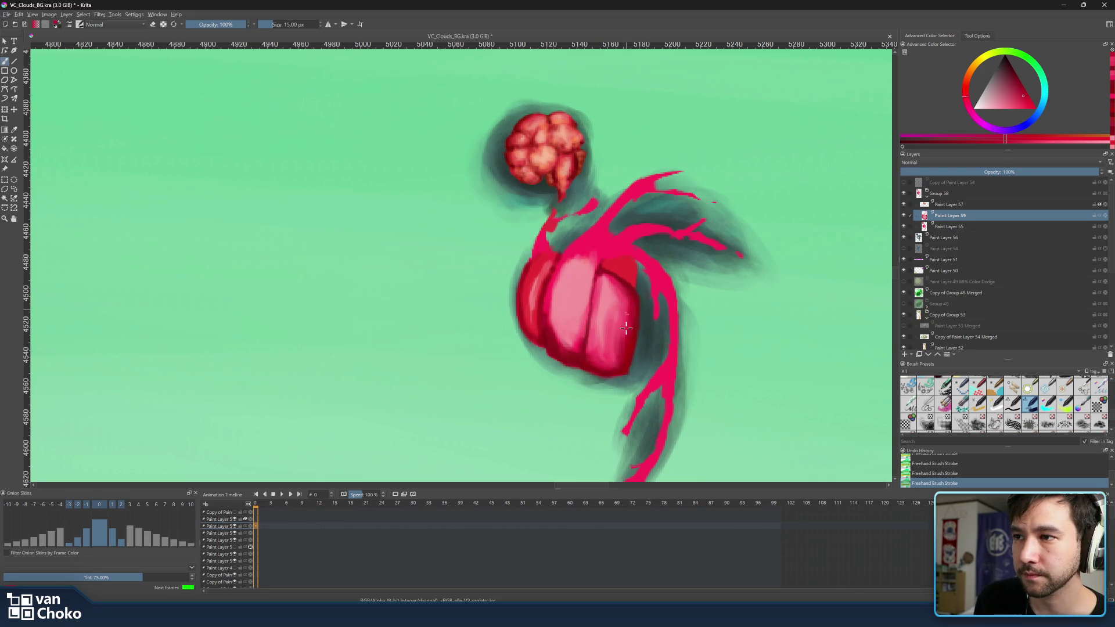
ctrl+click(623, 379)
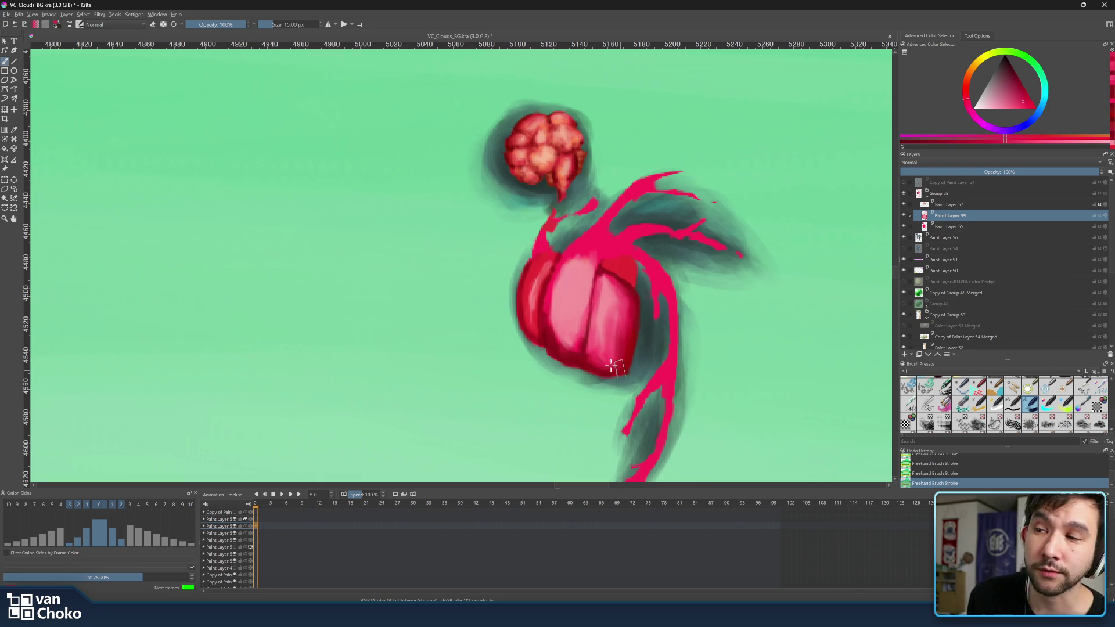
ctrl+click(595, 368)
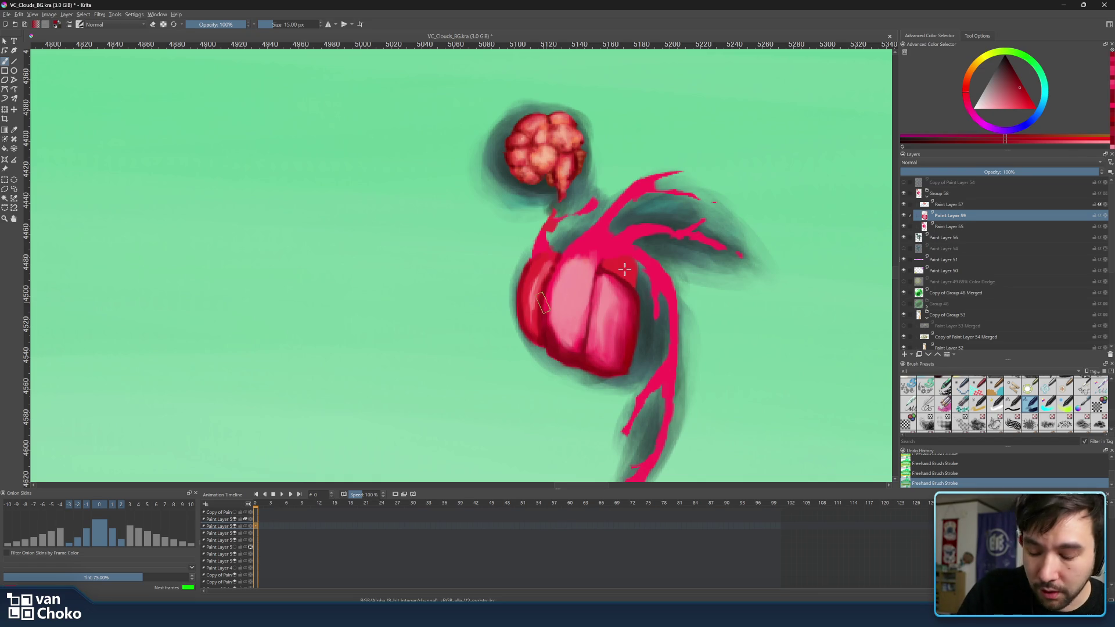
key(ctrl)
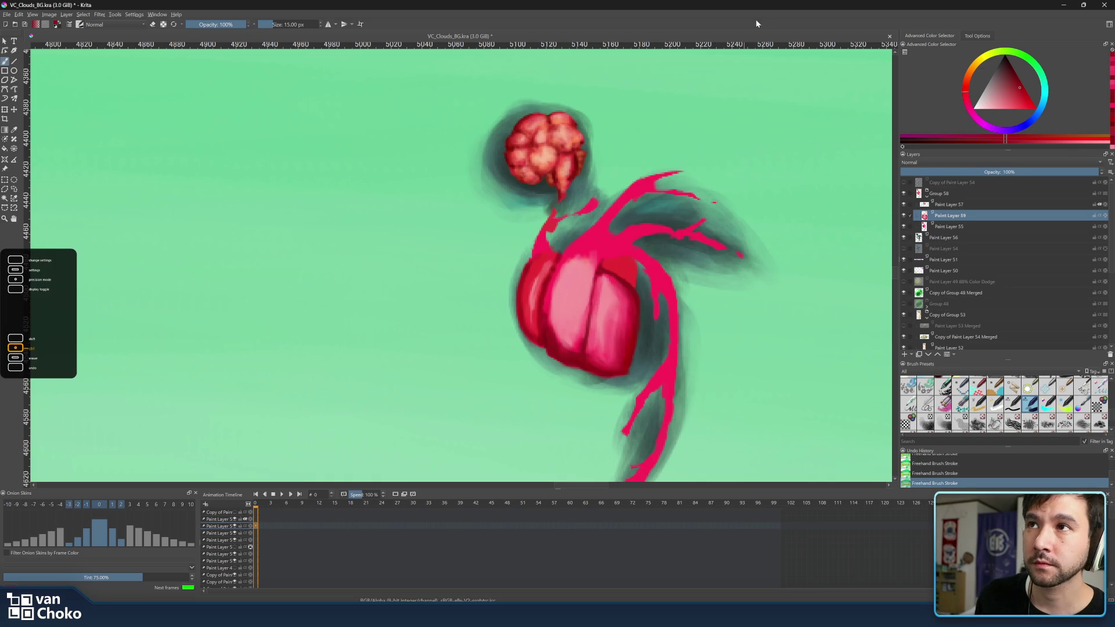
Pick another red from the upper heart, then bring back the Gradius results
ctrl+click(622, 259)
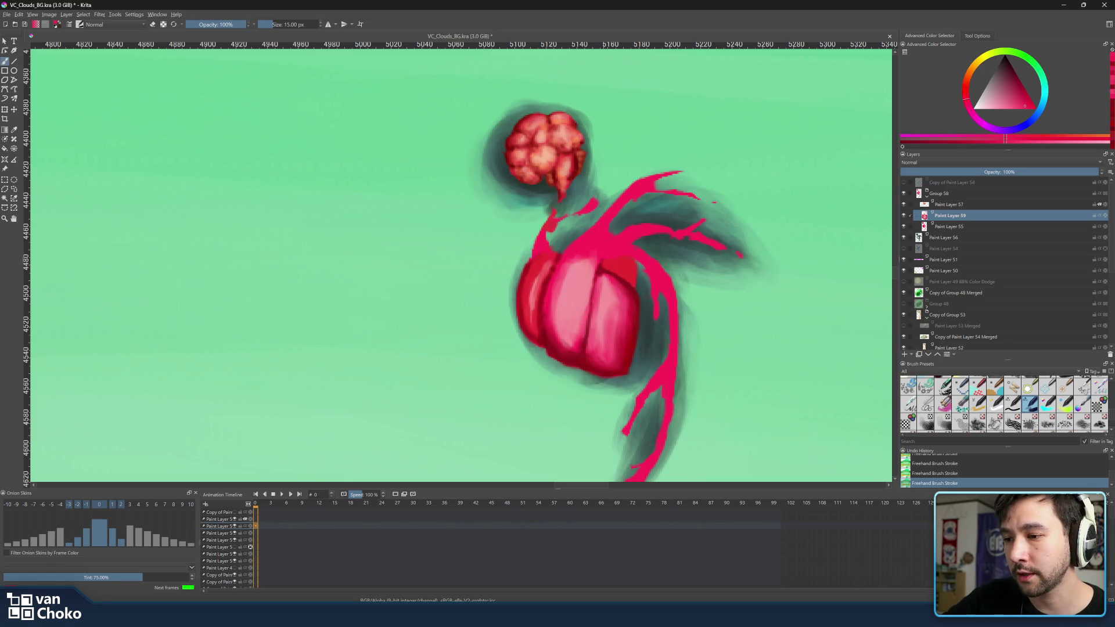
mouse_move(610, 616)
click(656, 575)
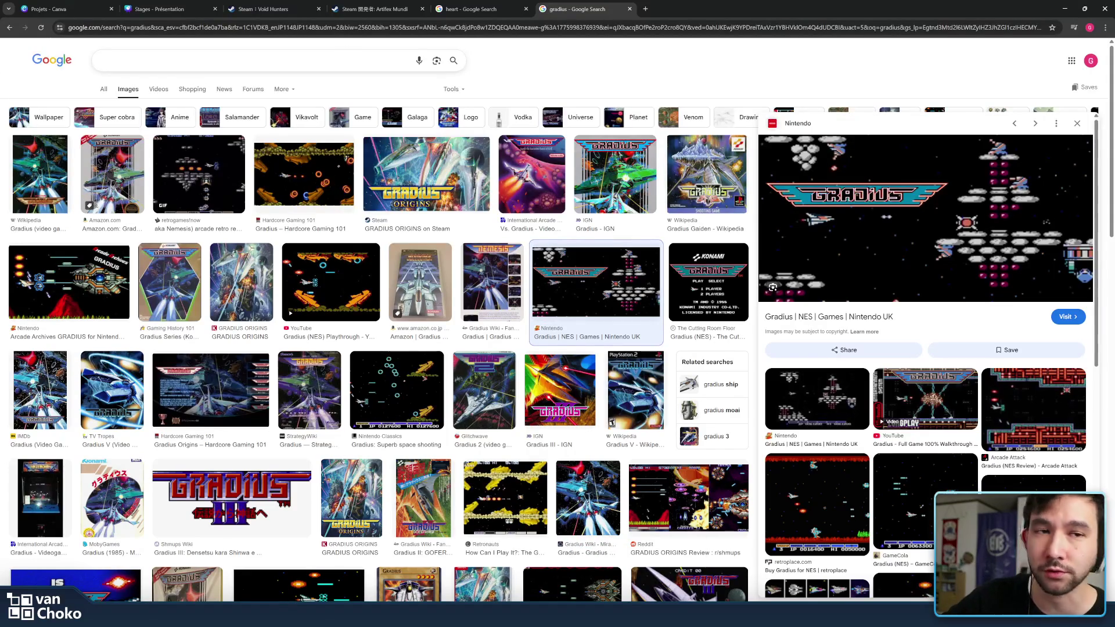
Glance at the heart image search tab, then minimise Chrome to reveal Krita
click(100, 60)
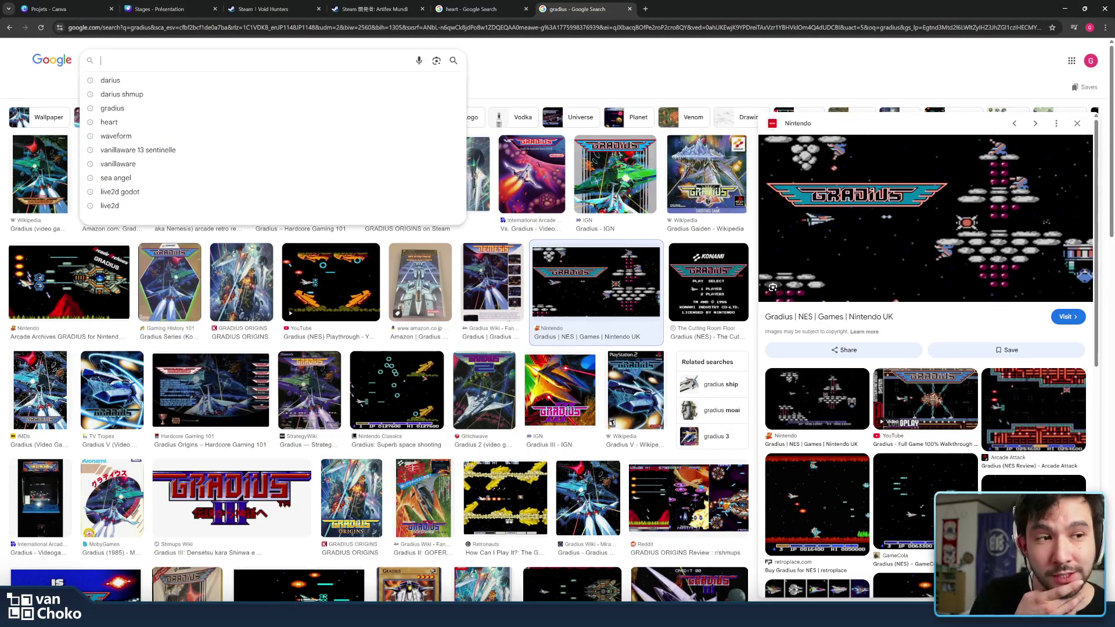
click(561, 46)
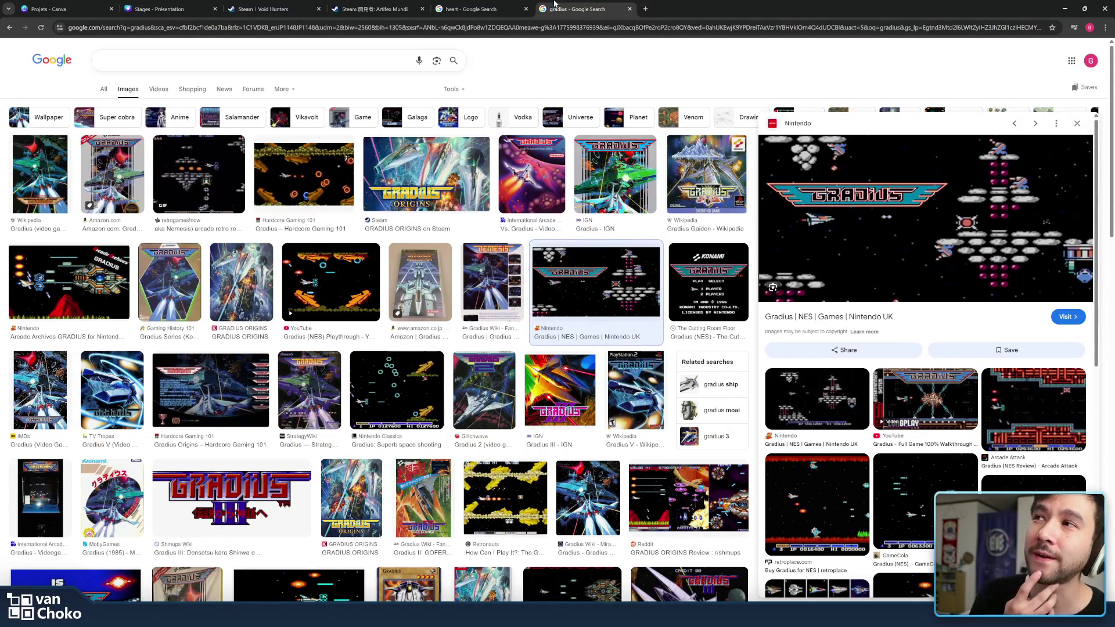
click(476, 9)
click(579, 4)
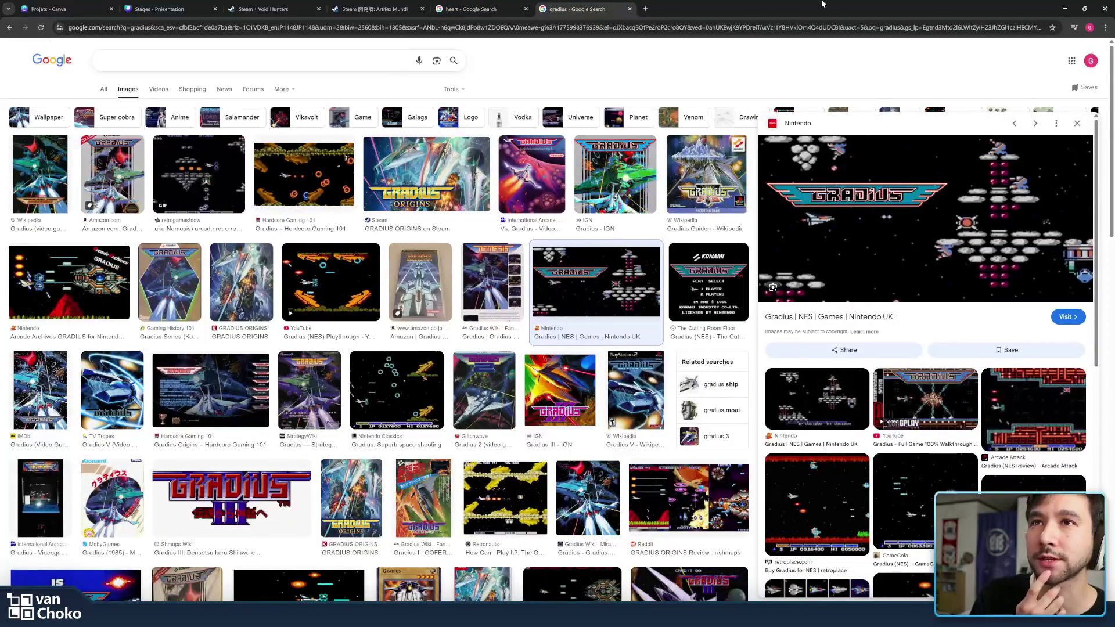
click(1064, 9)
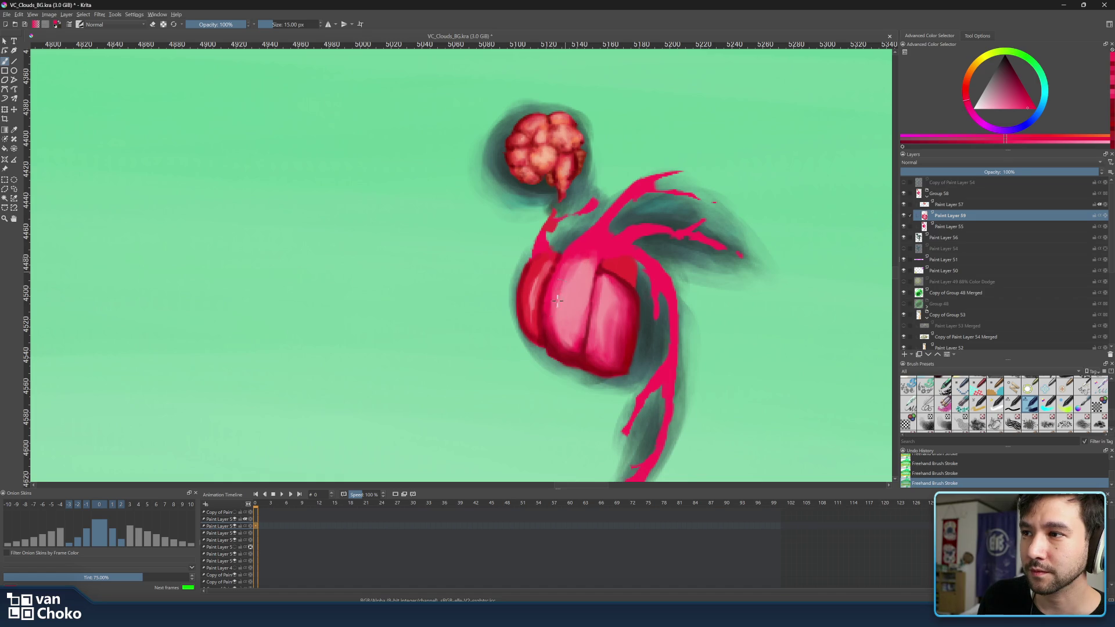
Sample lighter pinks from the heart's lower area and shrink the brush for finer detail
ctrl+click(584, 357)
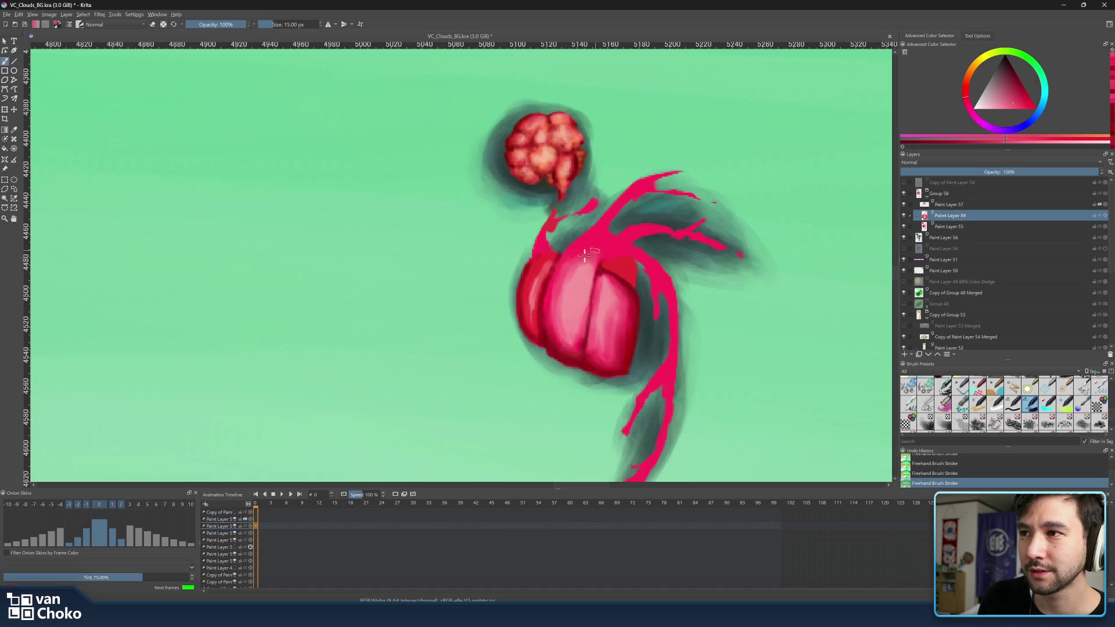
ctrl+click(575, 344)
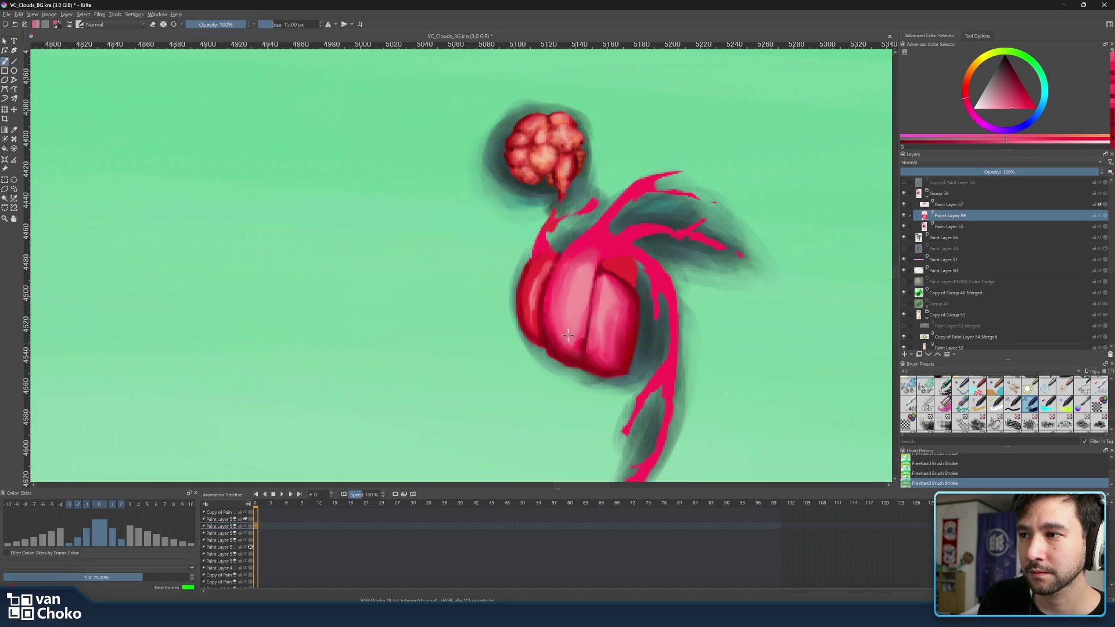
ctrl+click(580, 350)
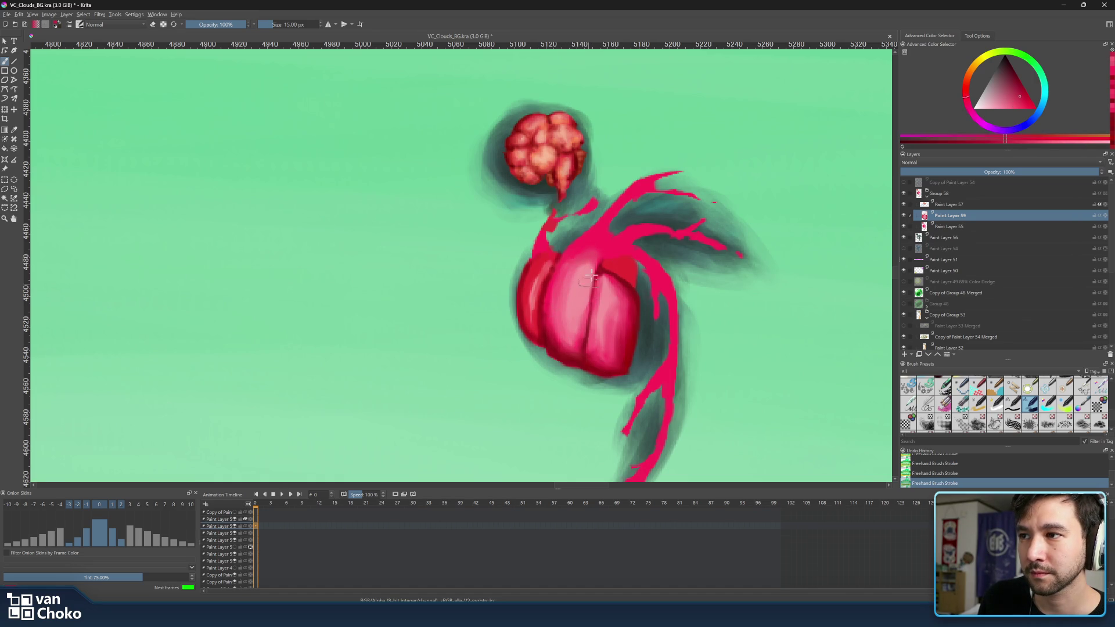
key(bracketleft)
key(bracketleft)
key(bracketleft)
key(bracketleft)
key(bracketleft)
key(bracketleft)
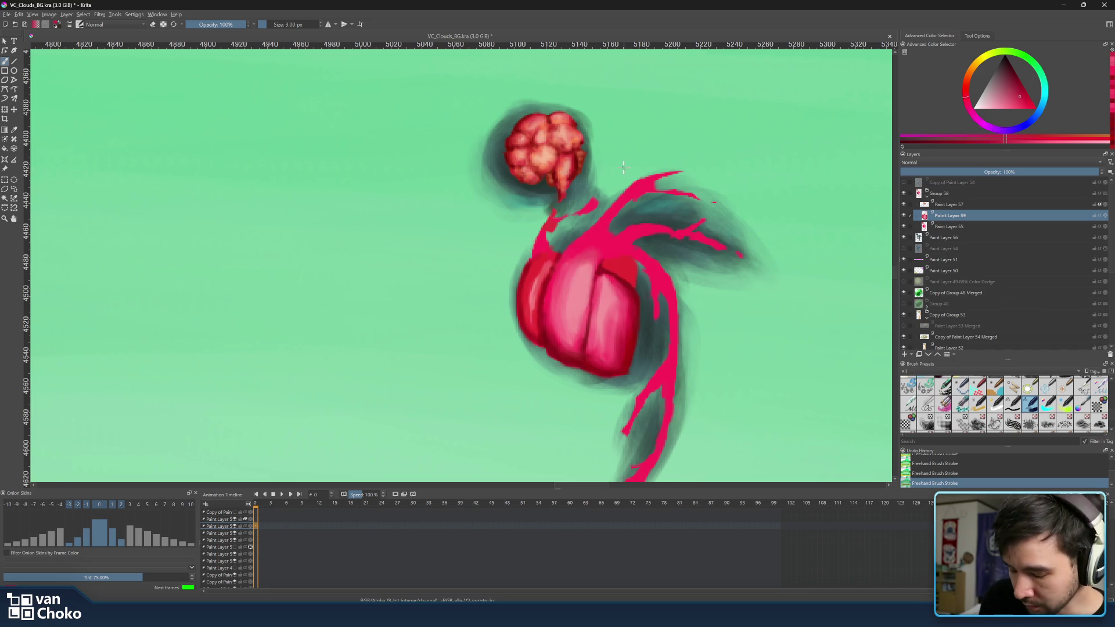
key(ctrl)
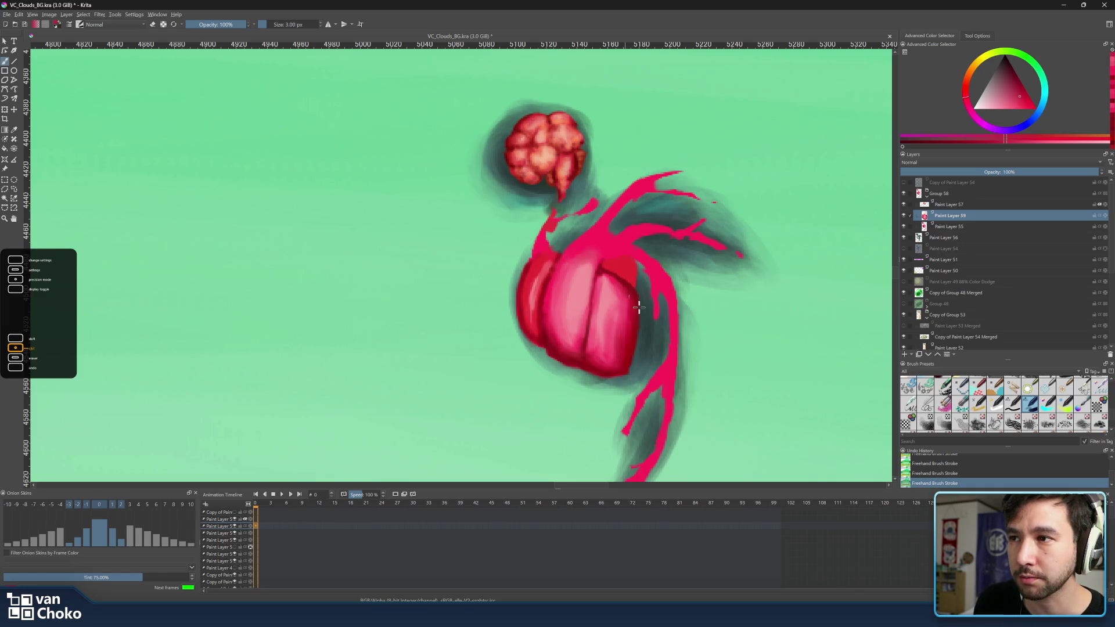
Shade the upper heart with sampled lighter and darker reds, switching the brush between 7 px and 6 px
ctrl+click(624, 285)
drag(624, 285, 608, 277)
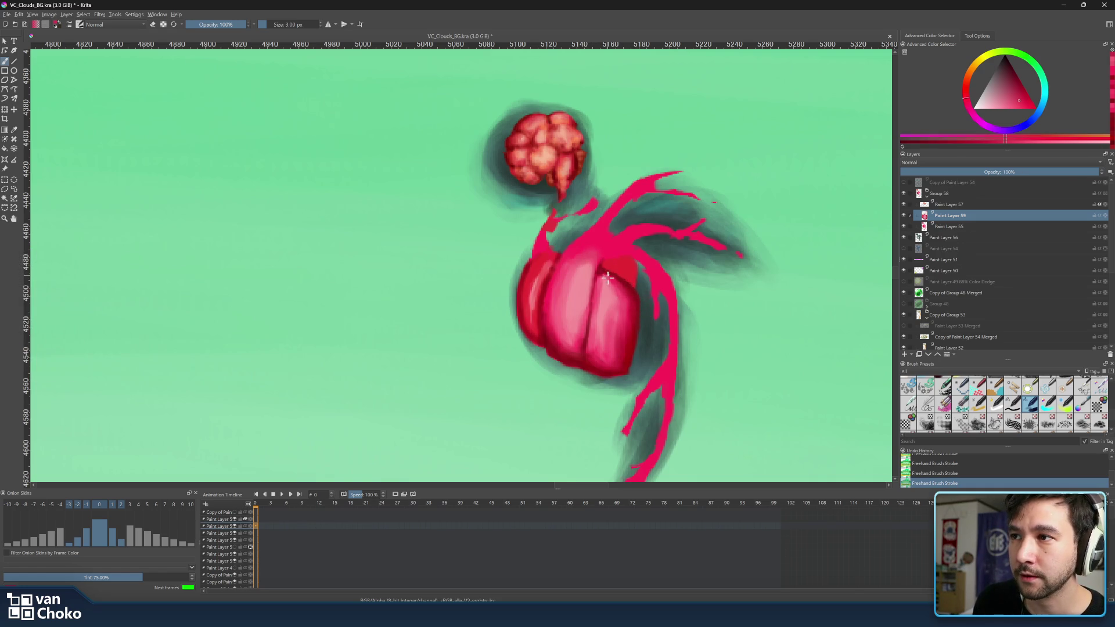
key(bracketright)
key(bracketright)
key(bracketright)
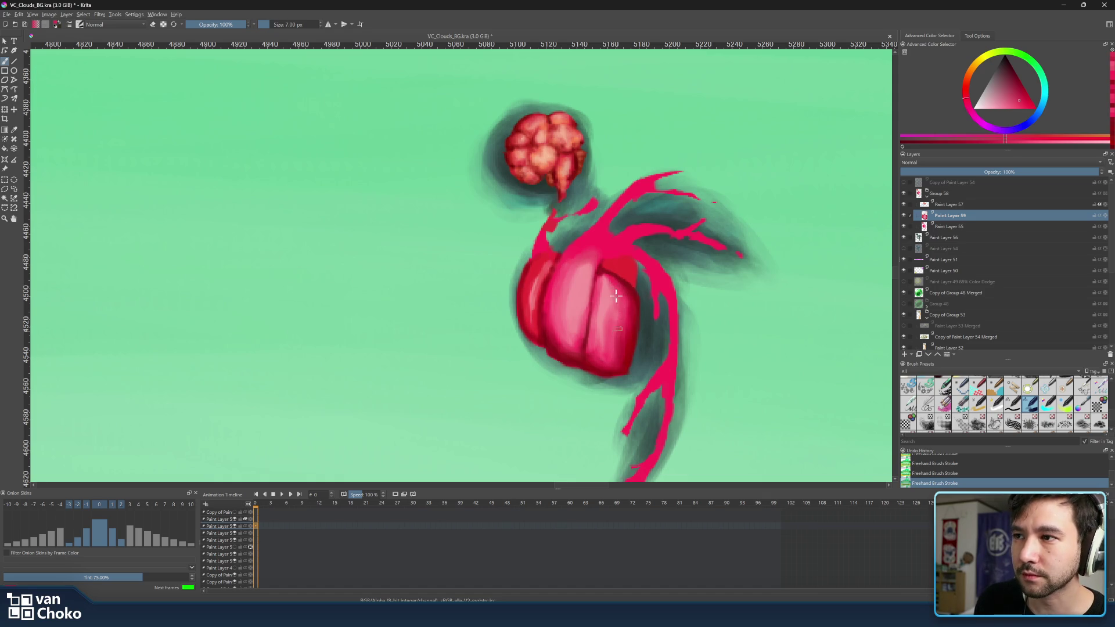
ctrl+click(612, 275)
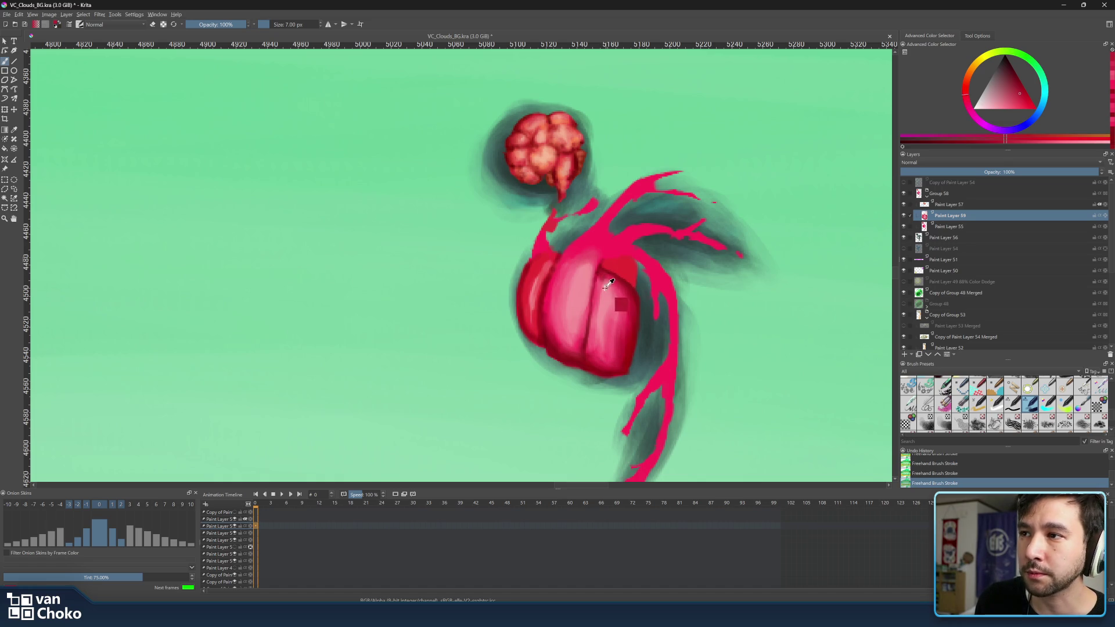
ctrl+click(607, 286)
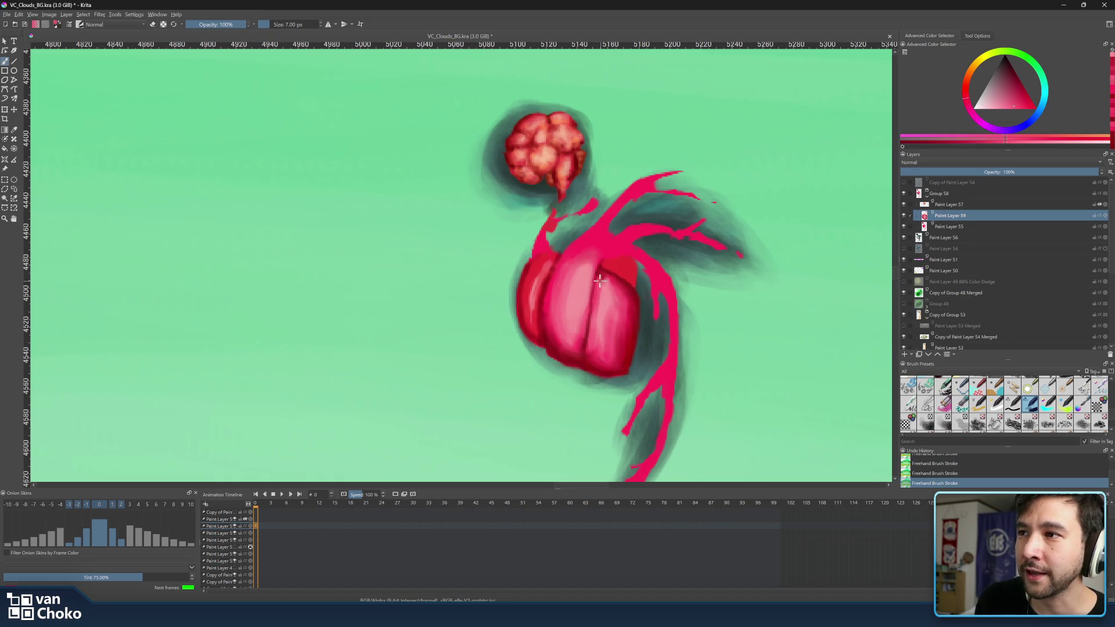
key(bracketleft)
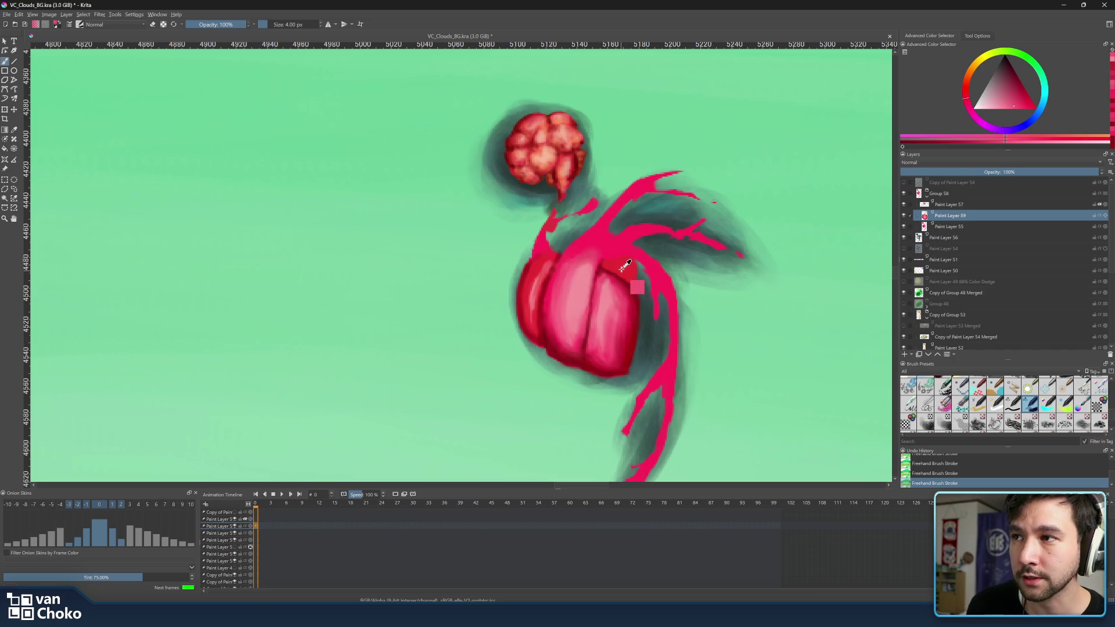
ctrl+click(618, 258)
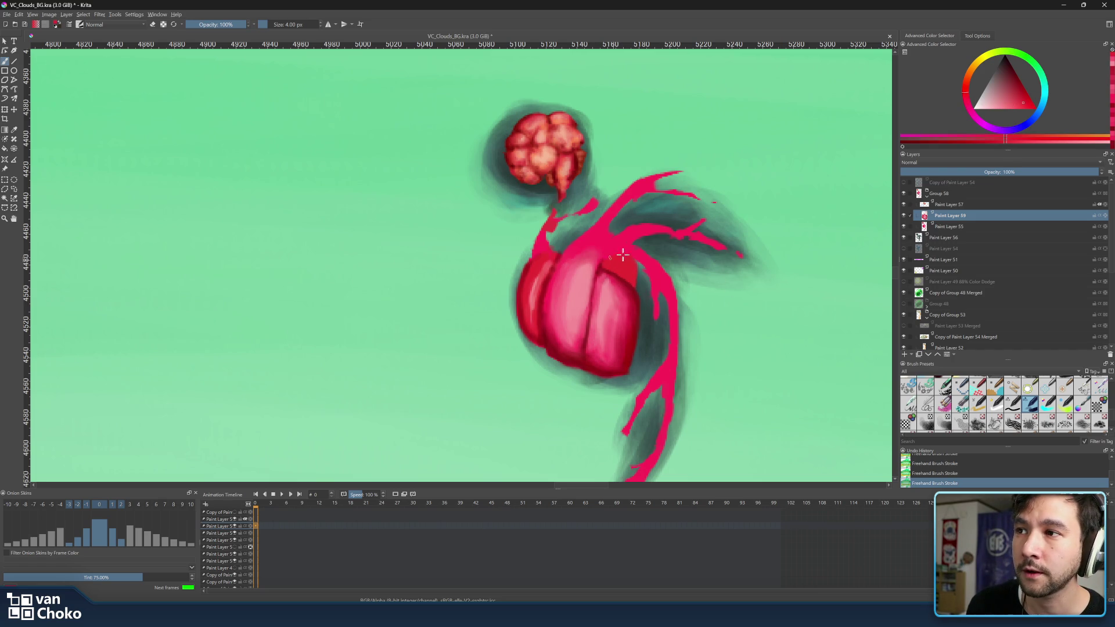
ctrl+click(621, 245)
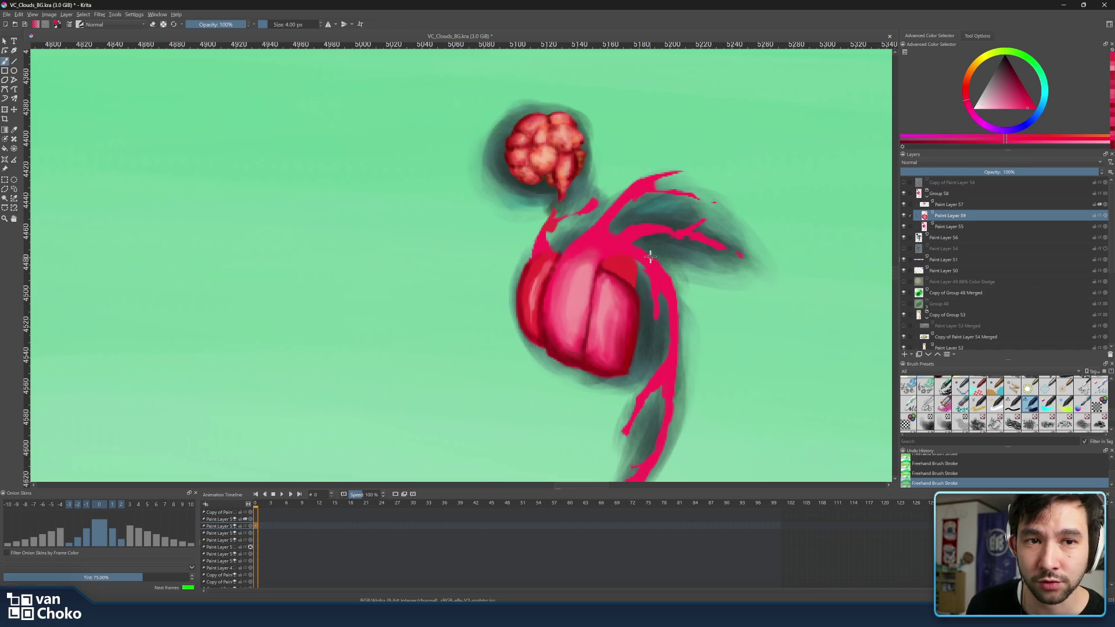
ctrl+click(607, 262)
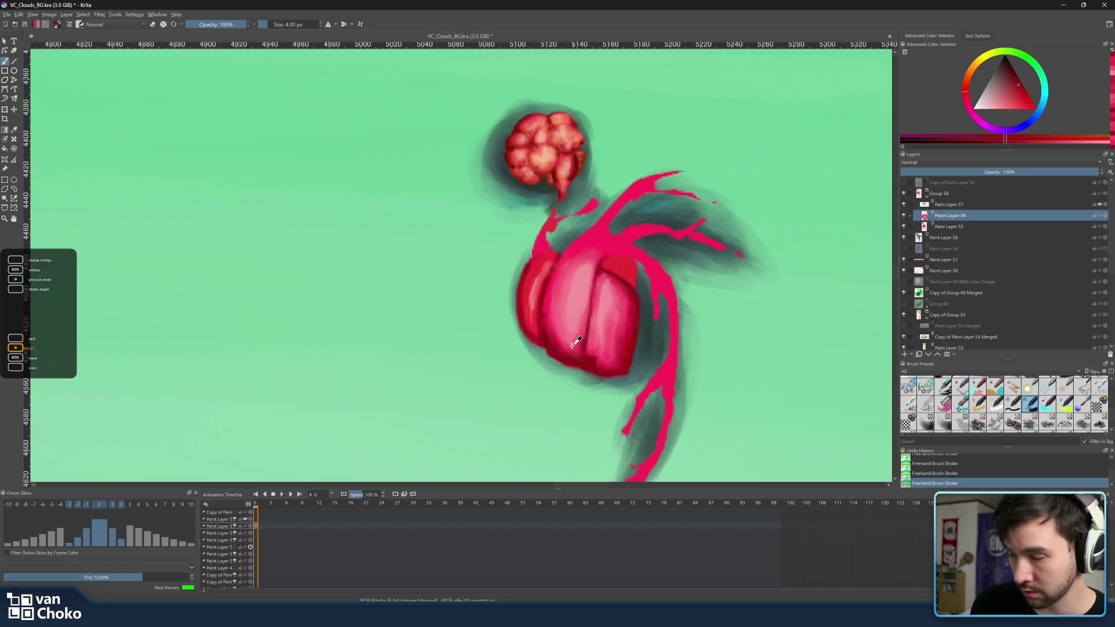
Darken the colour, enlarge the brush to 10 px, and paint a soft dark streak and pink dab
key(k)
key(bracketright)
key(bracketright)
key(bracketright)
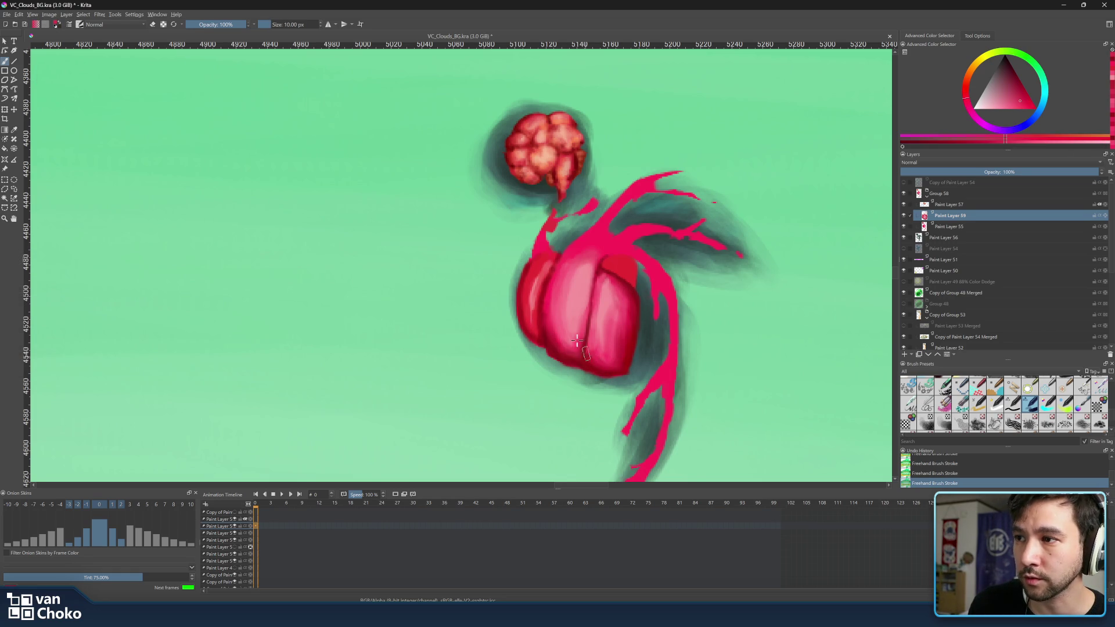
mouse_move(590, 281)
mouse_down()
mouse_move(579, 348)
mouse_move(660, 323)
mouse_up()
ctrl+click(633, 299)
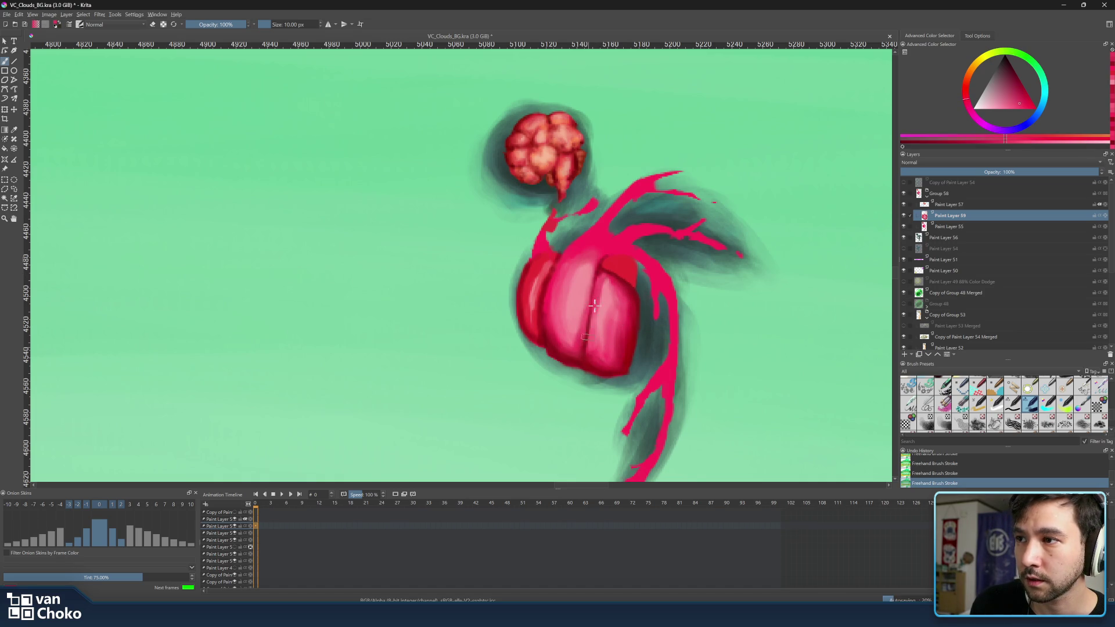
Sample alternating darker reds and lighter pinks across the lobes to round them off
ctrl+click(596, 356)
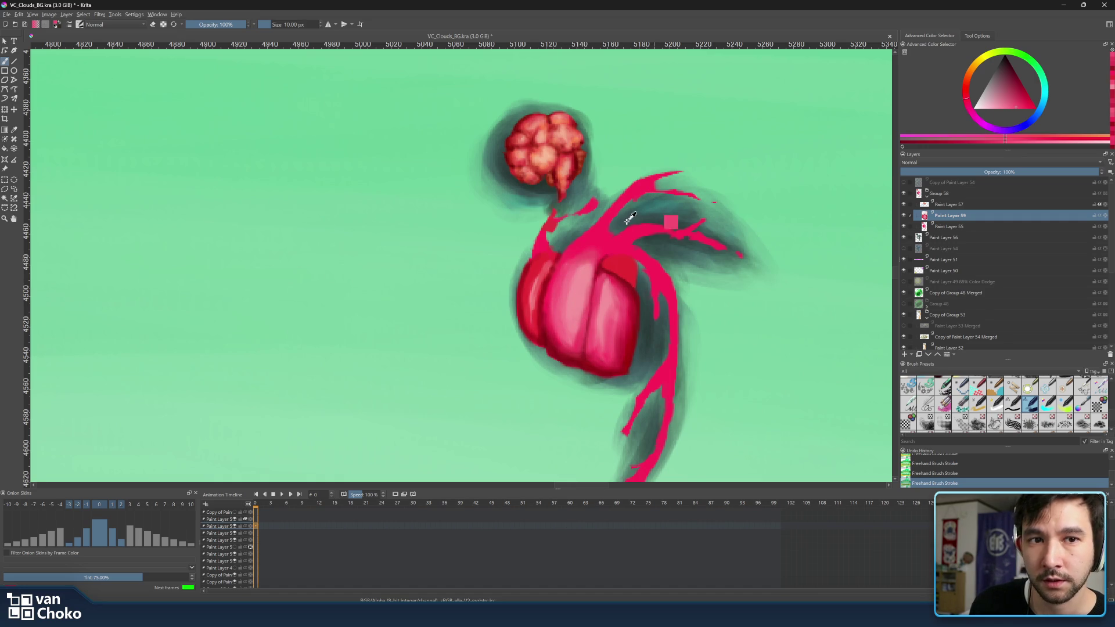
ctrl+click(595, 244)
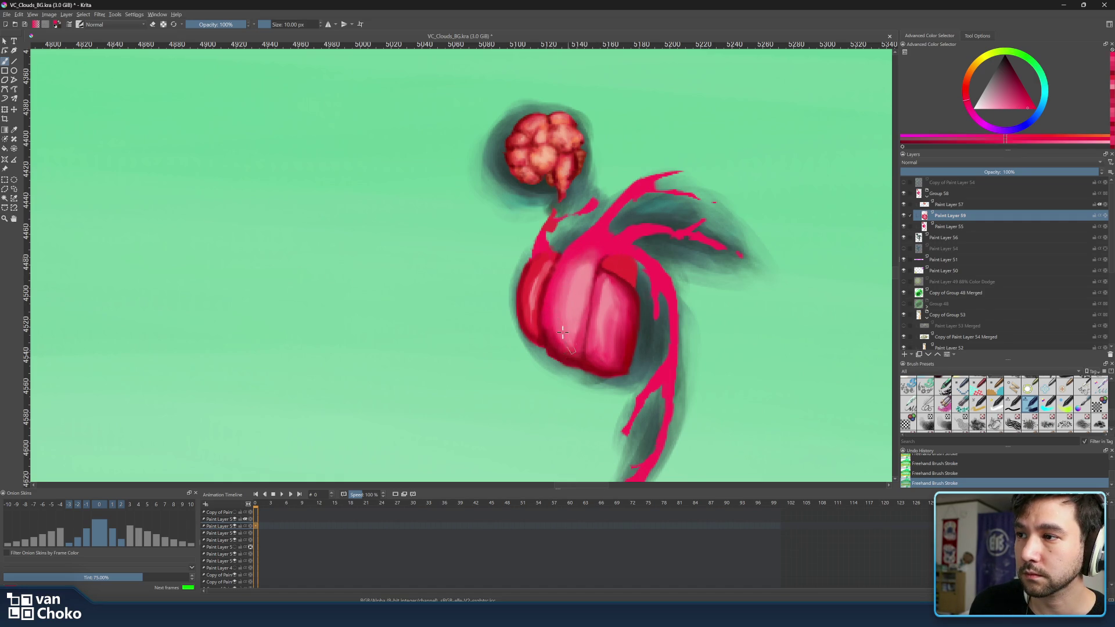
ctrl+click(568, 360)
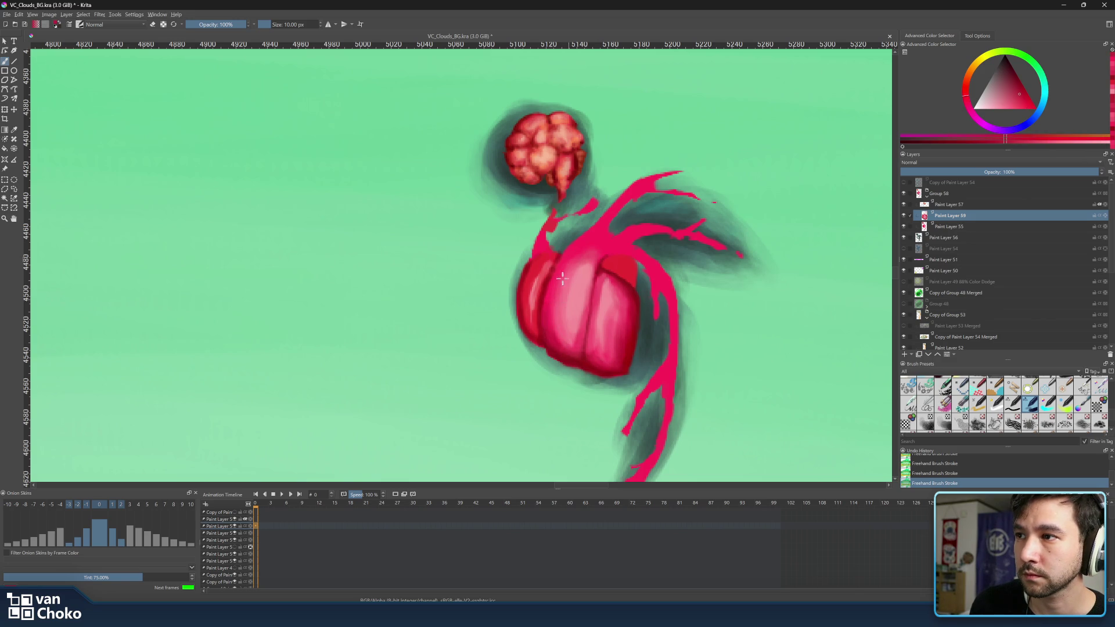
ctrl+click(572, 295)
ctrl+click(572, 340)
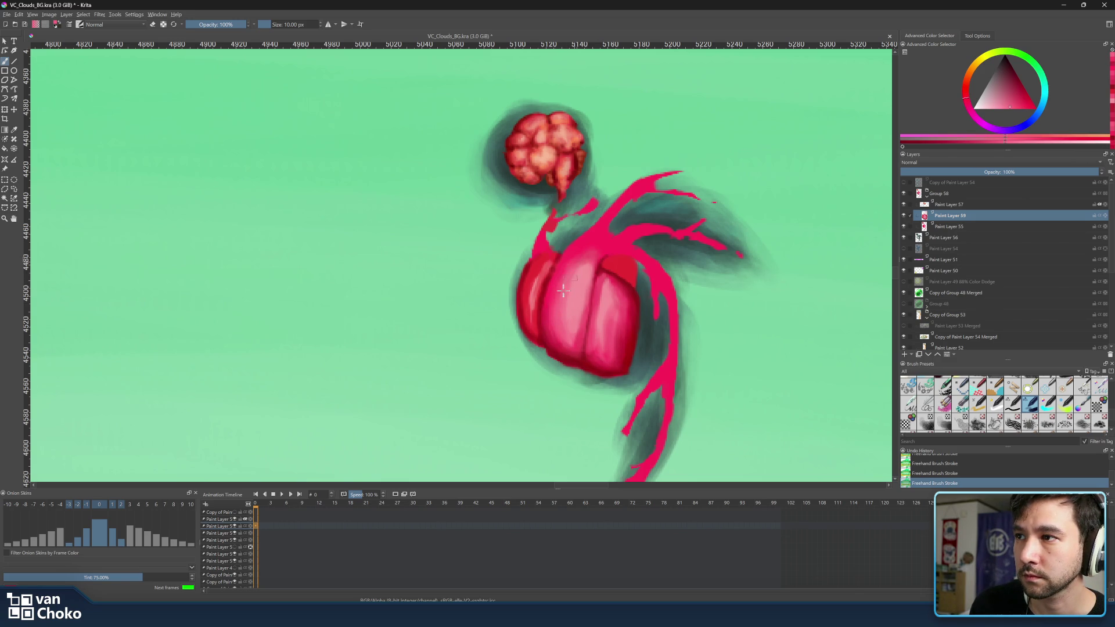
ctrl+click(534, 289)
ctrl+click(614, 265)
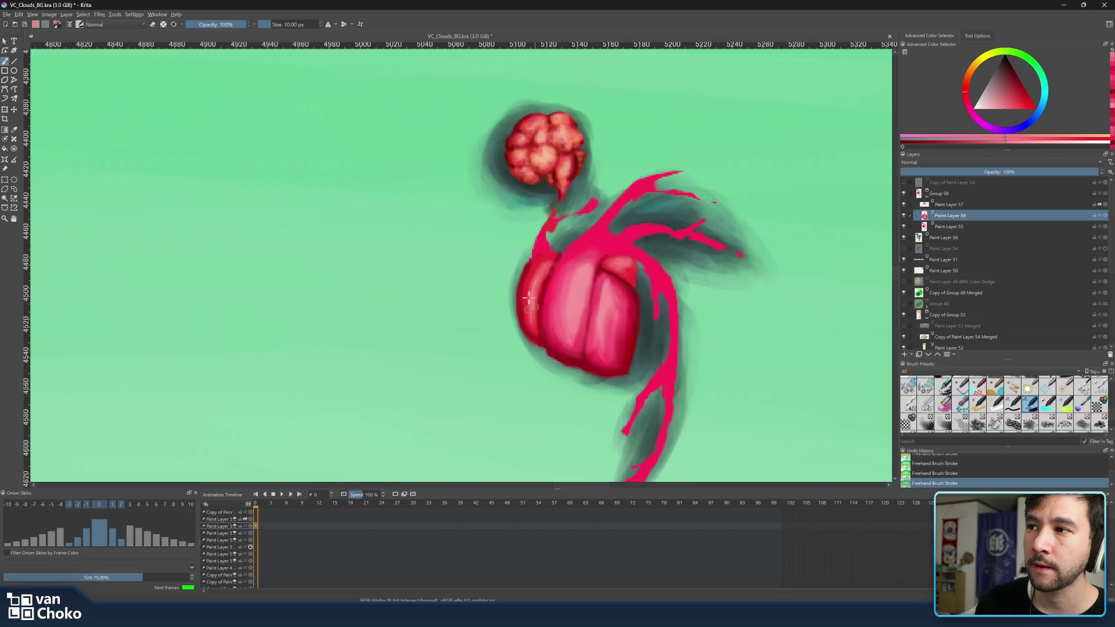
Shrink the brush to 4 px and sample pink-reds near the heart's top for fine detail
ctrl+click(603, 264)
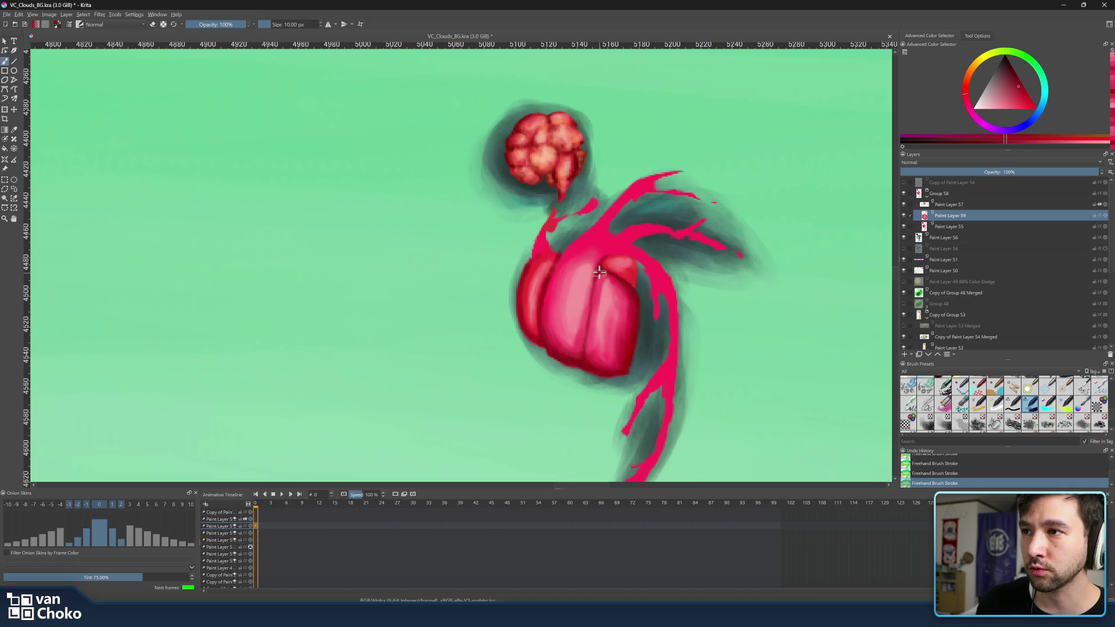
key(bracketleft)
key(bracketleft)
key(bracketleft)
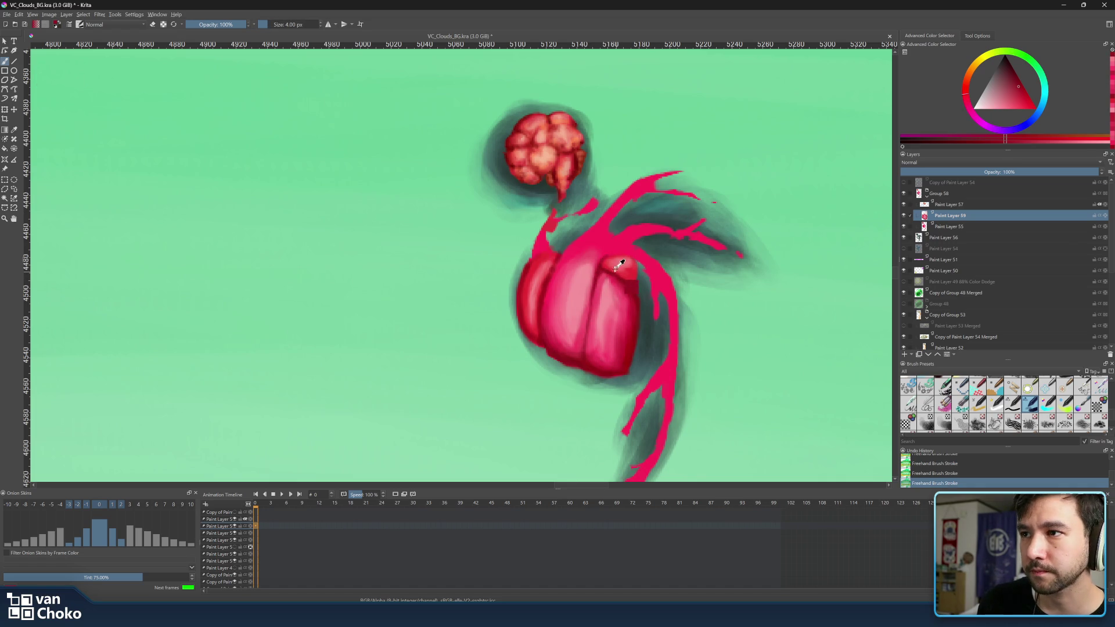
ctrl+click(563, 264)
ctrl+click(549, 258)
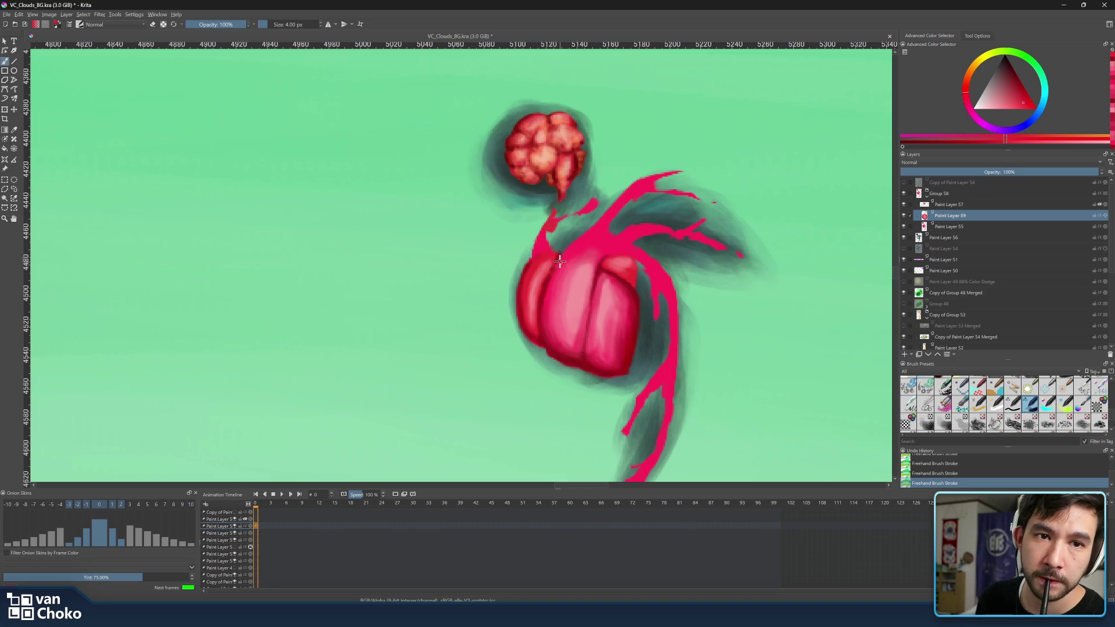
key(ctrl)
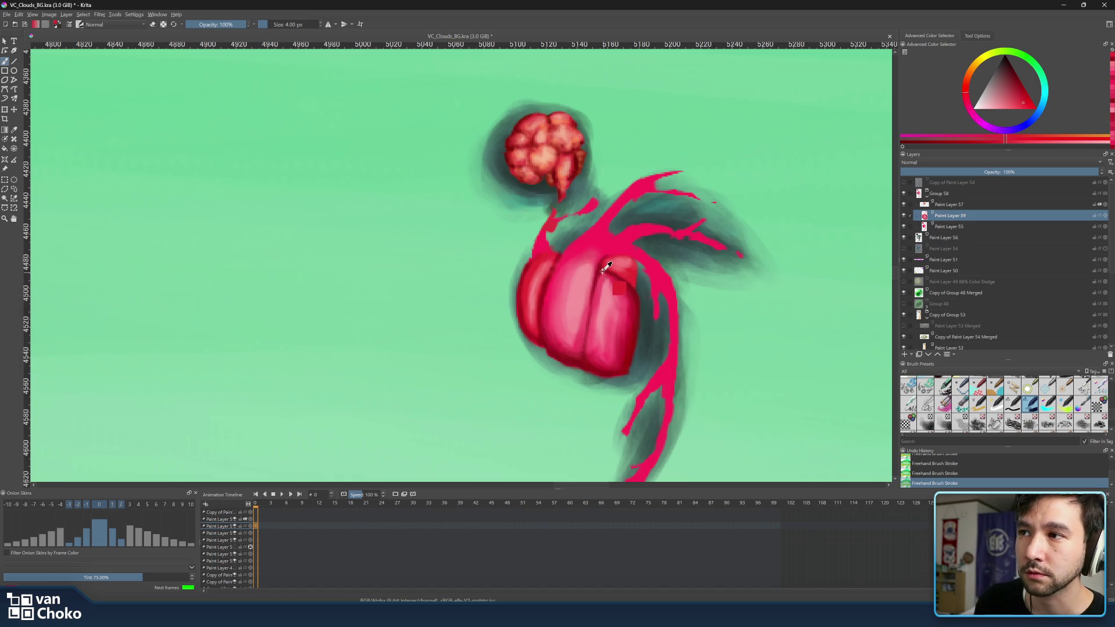
Pick a saturated pink for the vessels, going from an 8 px brush down to 2 px
ctrl+click(623, 285)
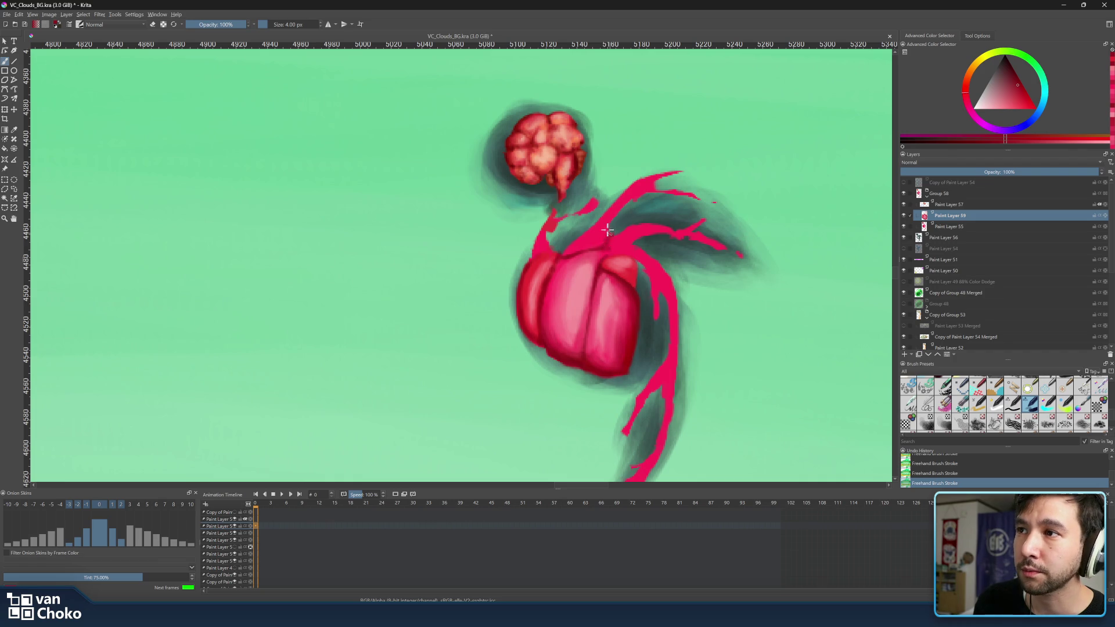
key(bracketright)
key(bracketright)
key(bracketright)
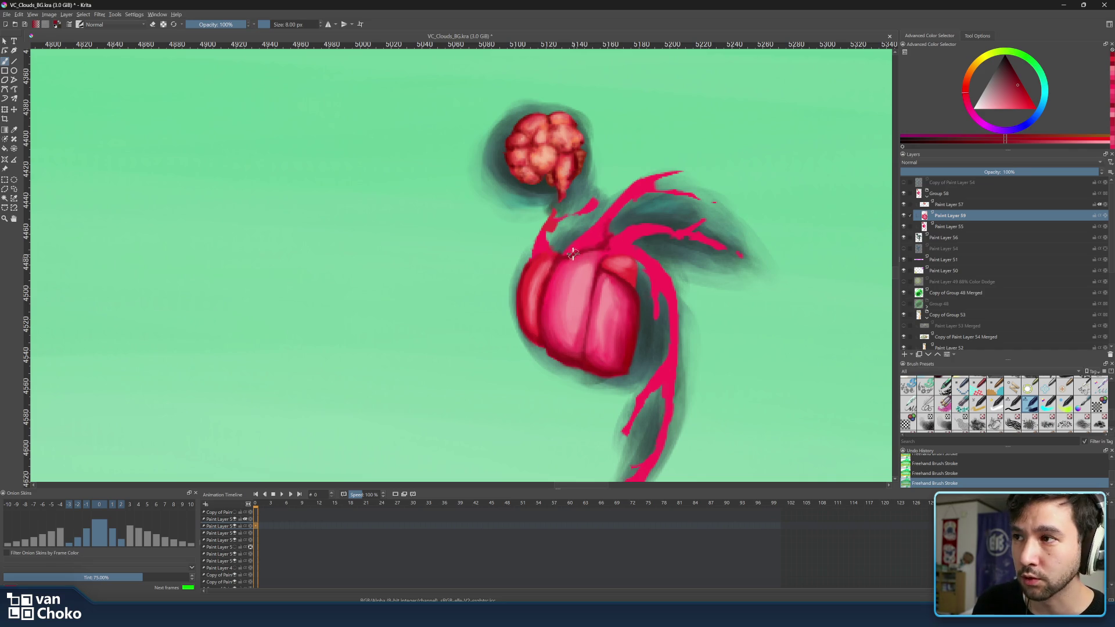
ctrl+click(562, 262)
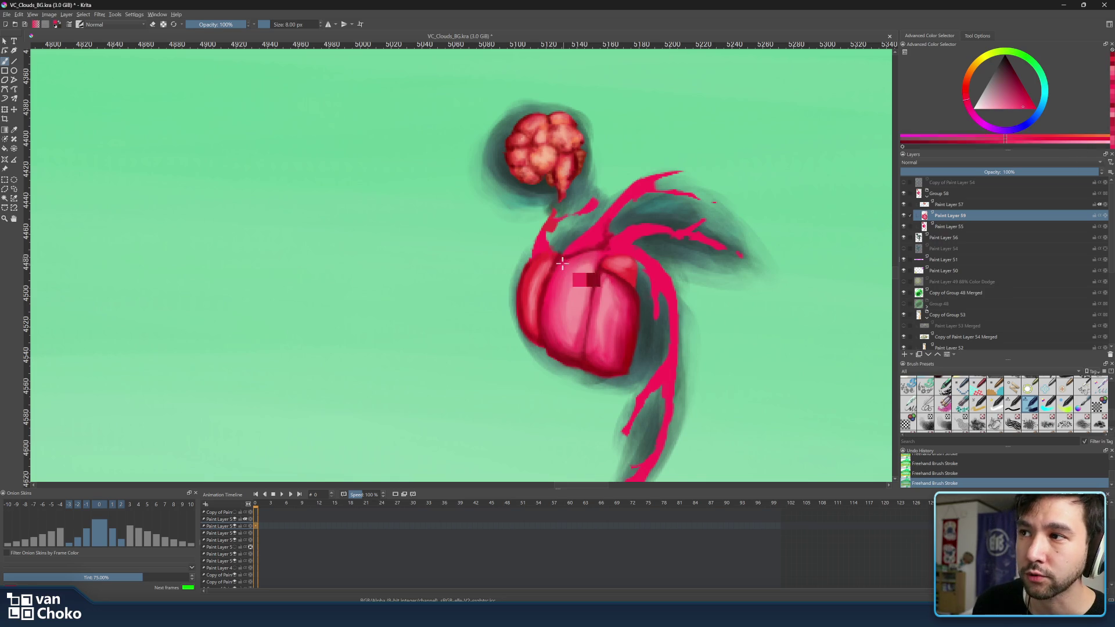
key(bracketleft)
key(bracketleft)
key(bracketleft)
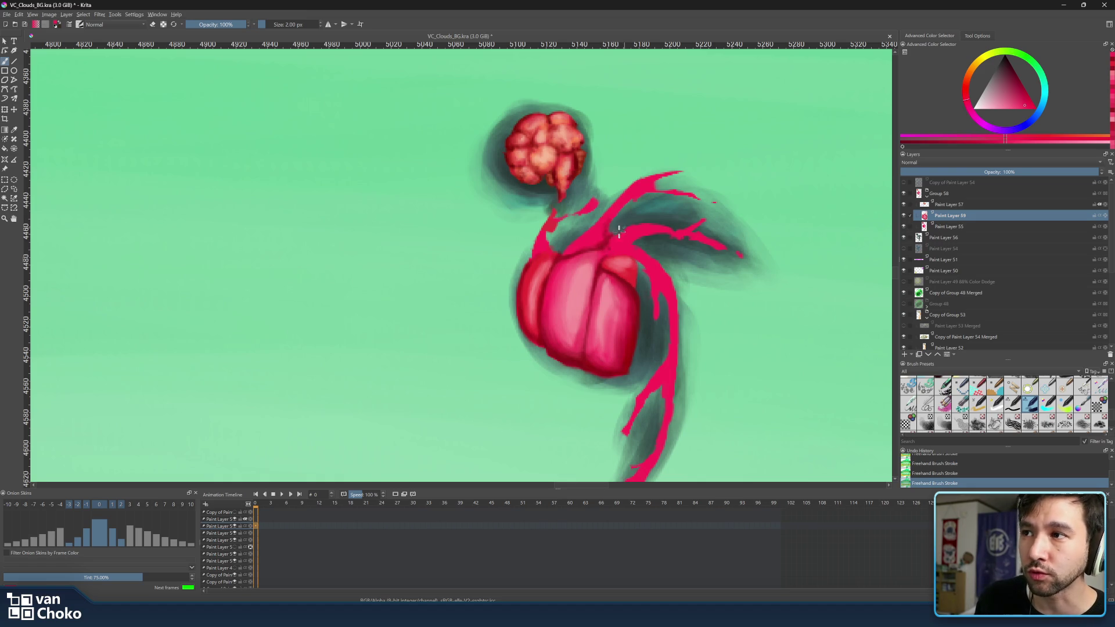
Sample a deeper red from the heart's upper left and set the brush to 4 px
ctrl+click(610, 254)
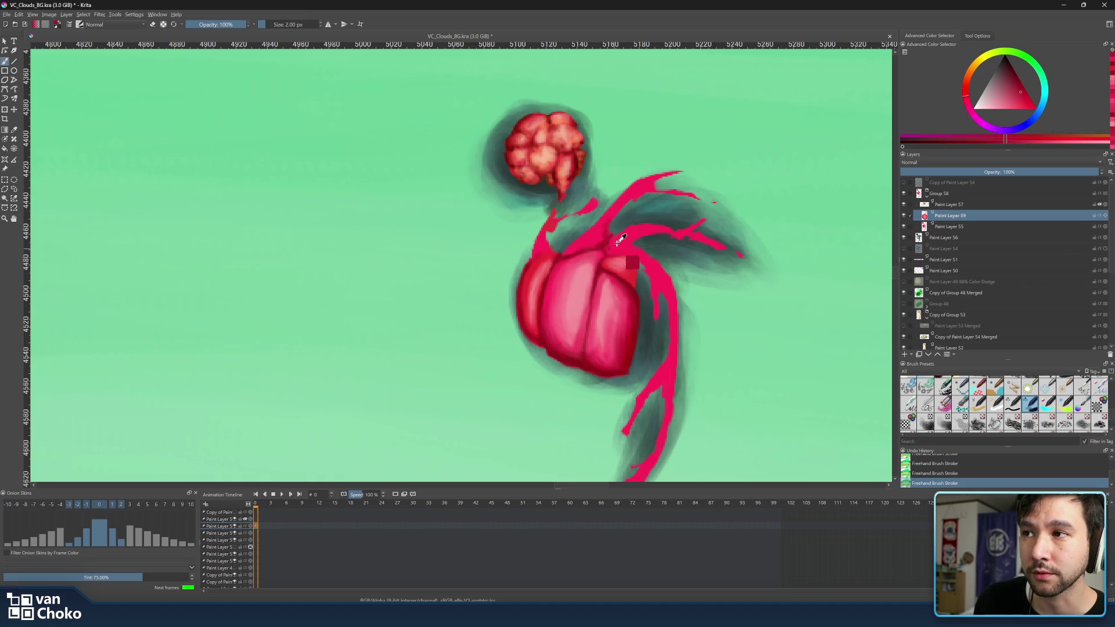
ctrl+click(610, 250)
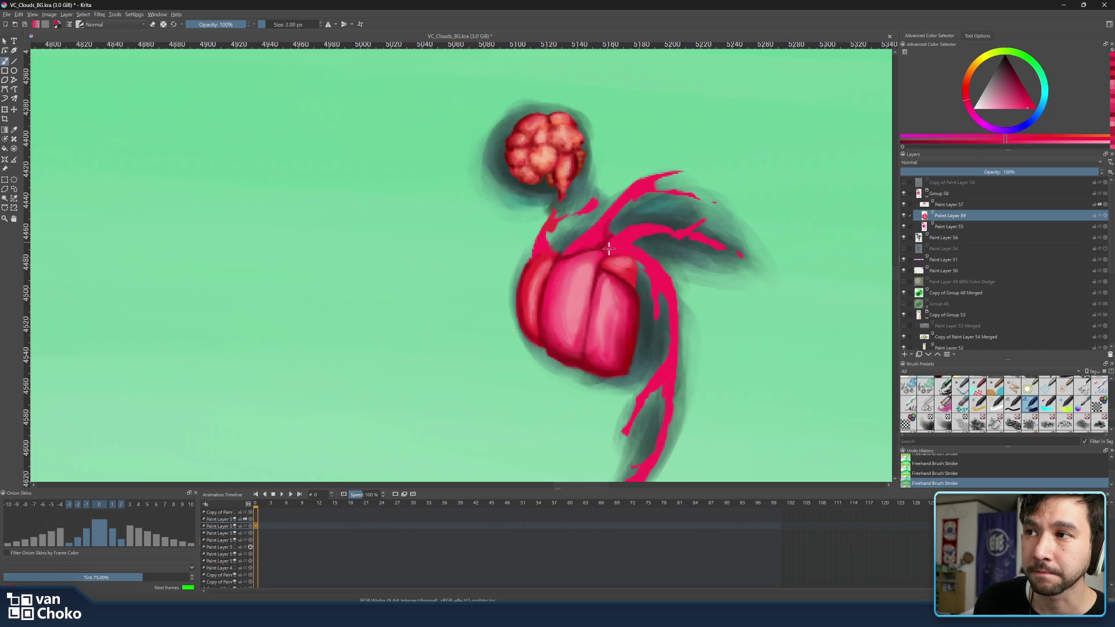
ctrl+click(619, 264)
key(bracketright)
key(bracketright)
key(bracketright)
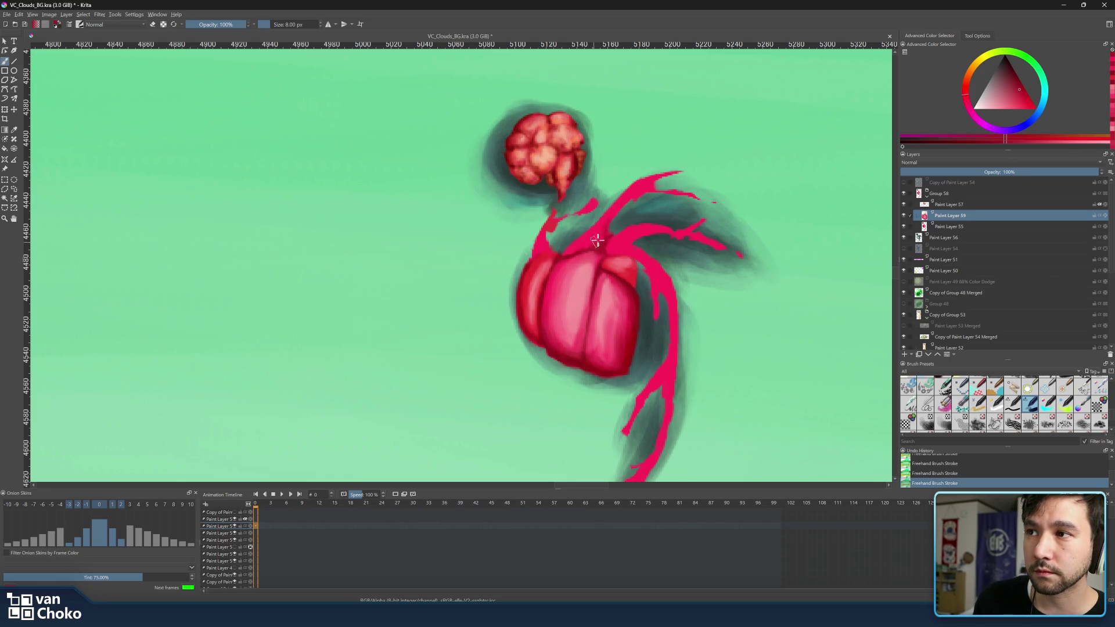
ctrl+click(589, 249)
ctrl+click(586, 248)
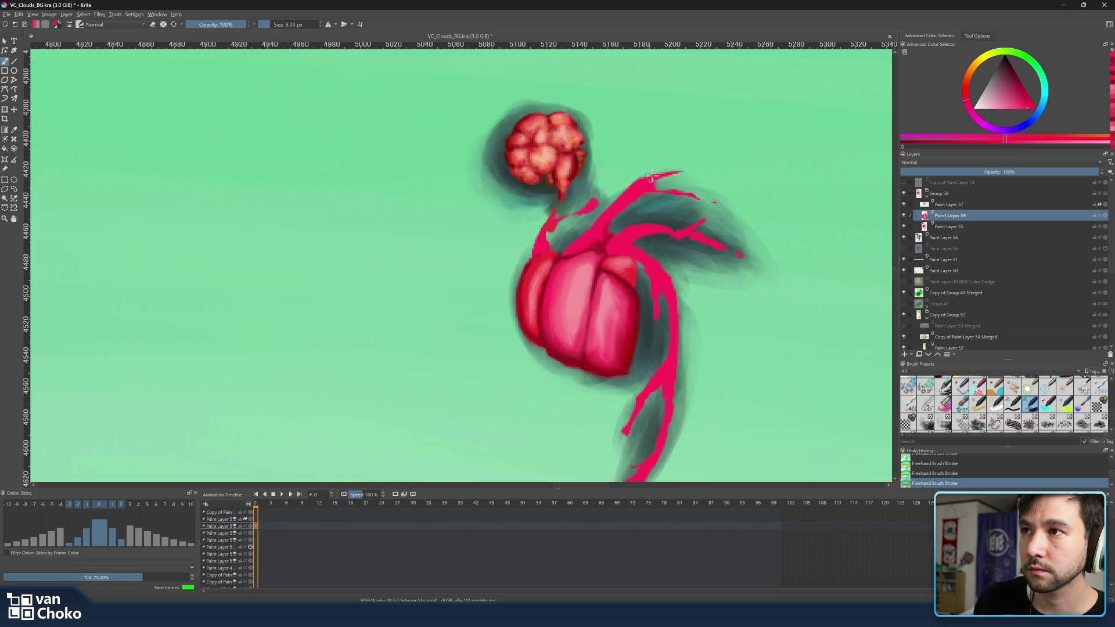
key([)
key([)
key([)
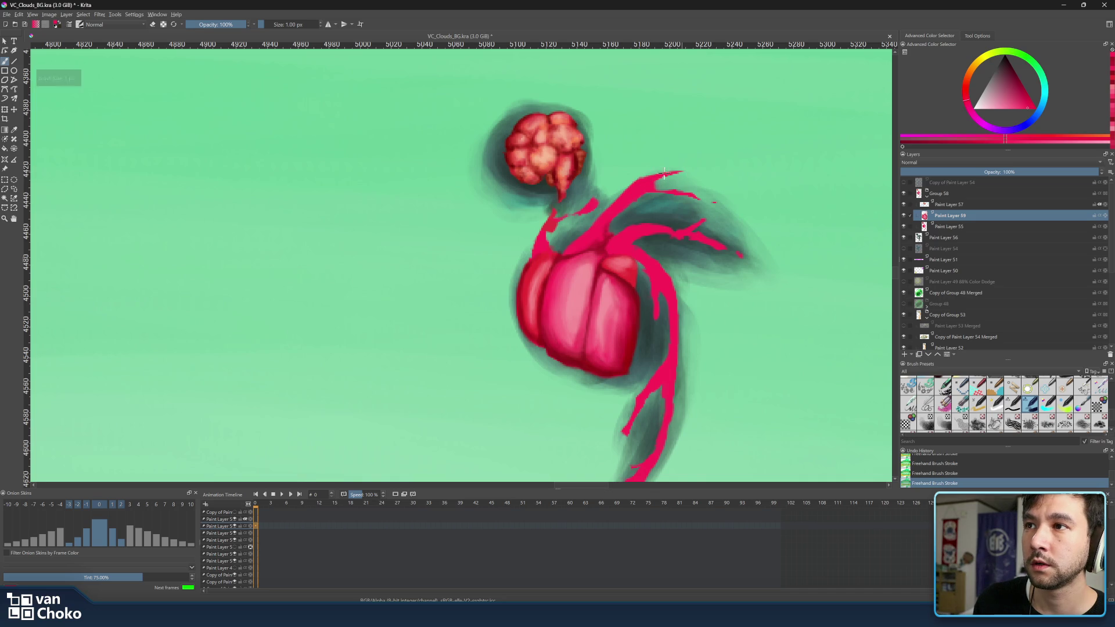
key(bracketright)
key(bracketright)
key(bracketright)
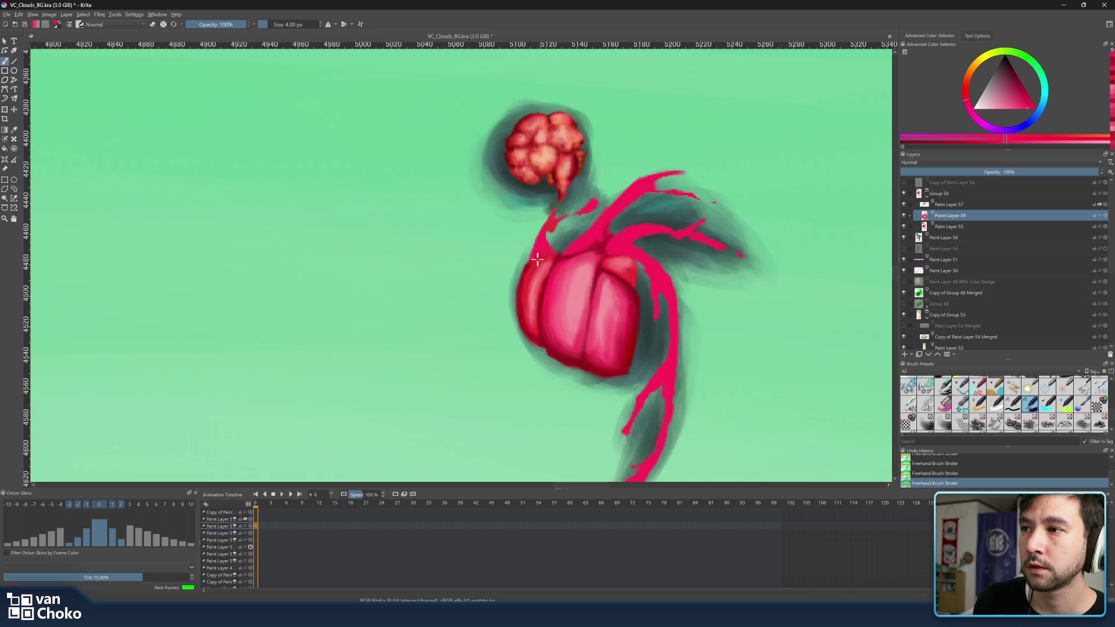
Paint darker red shading on the heart's lower left with a 4 px brush
ctrl+click(538, 282)
key(bracketright)
key(bracketright)
key(bracketright)
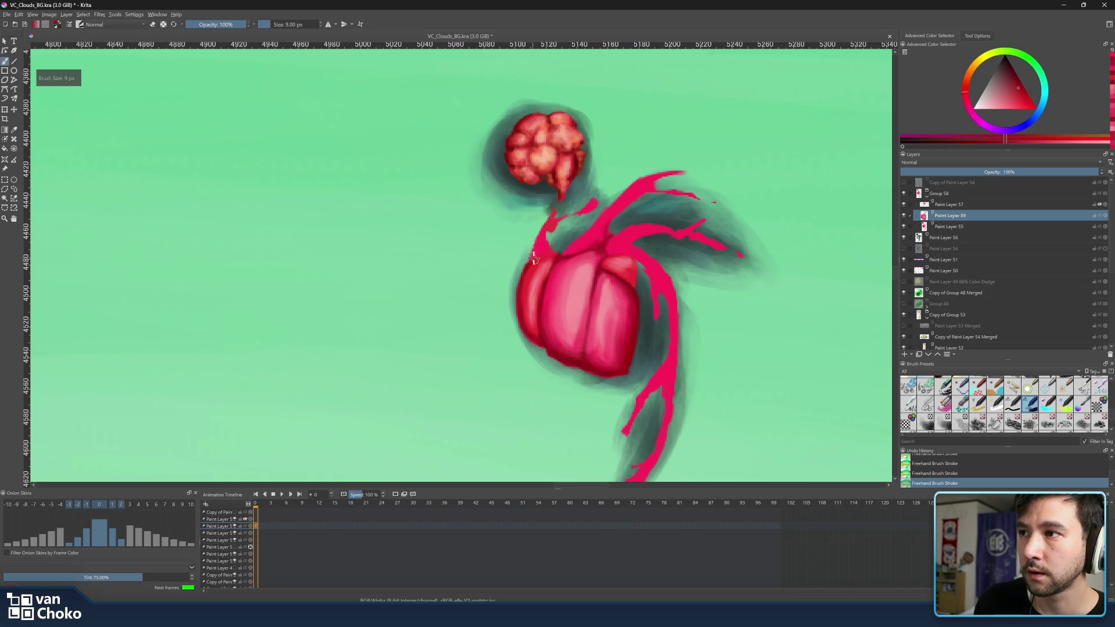
key(bracketleft)
key(bracketleft)
key(bracketleft)
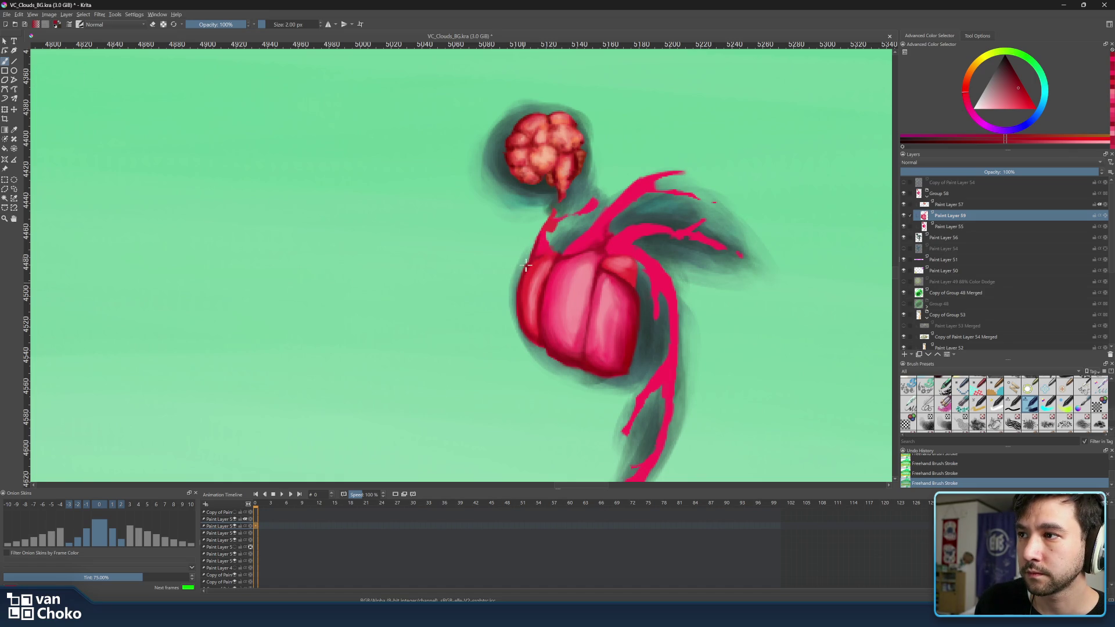
key(bracketright)
key(bracketright)
ctrl+click(552, 352)
drag(566, 355, 547, 338)
Sample reds and the vessel's saturated pink from the heart, enlarging the brush to 6 px
ctrl+click(533, 328)
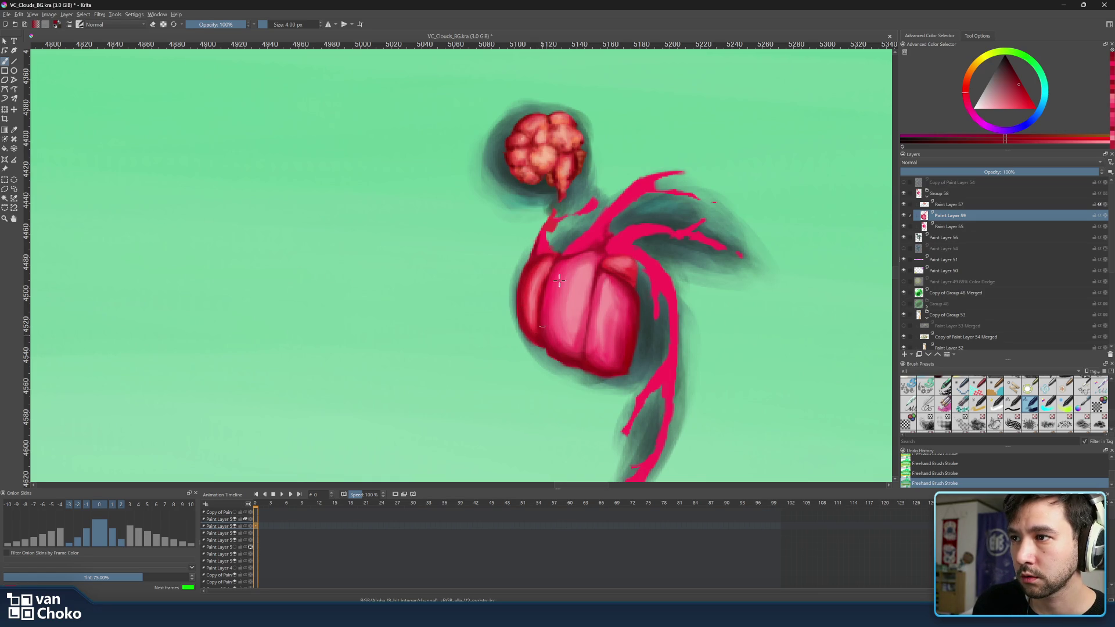
ctrl+click(582, 339)
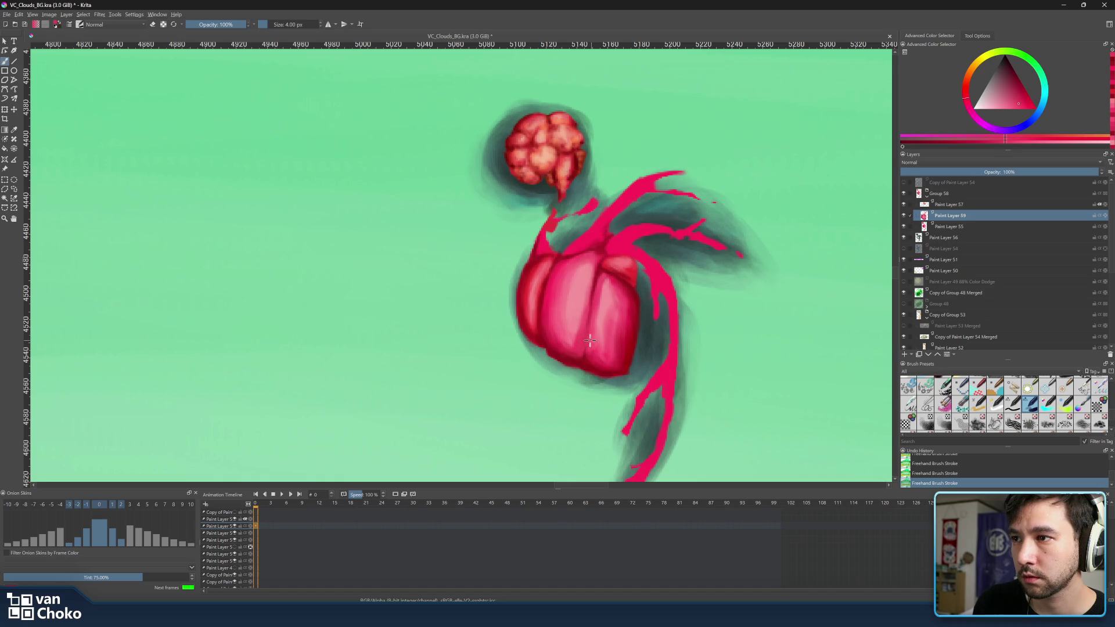
ctrl+click(586, 352)
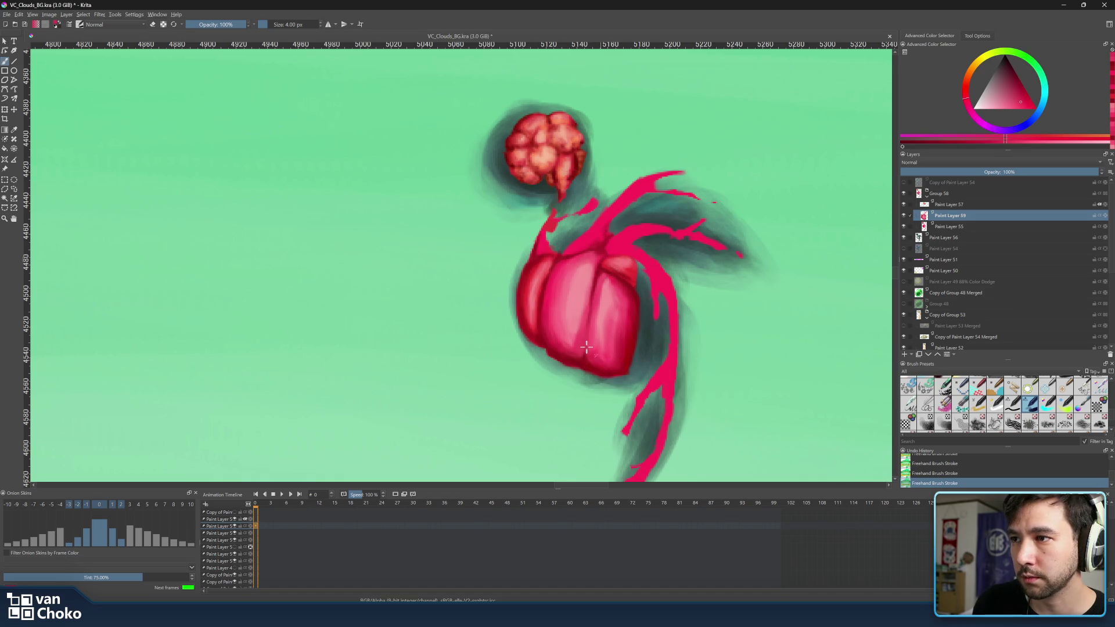
ctrl+click(598, 365)
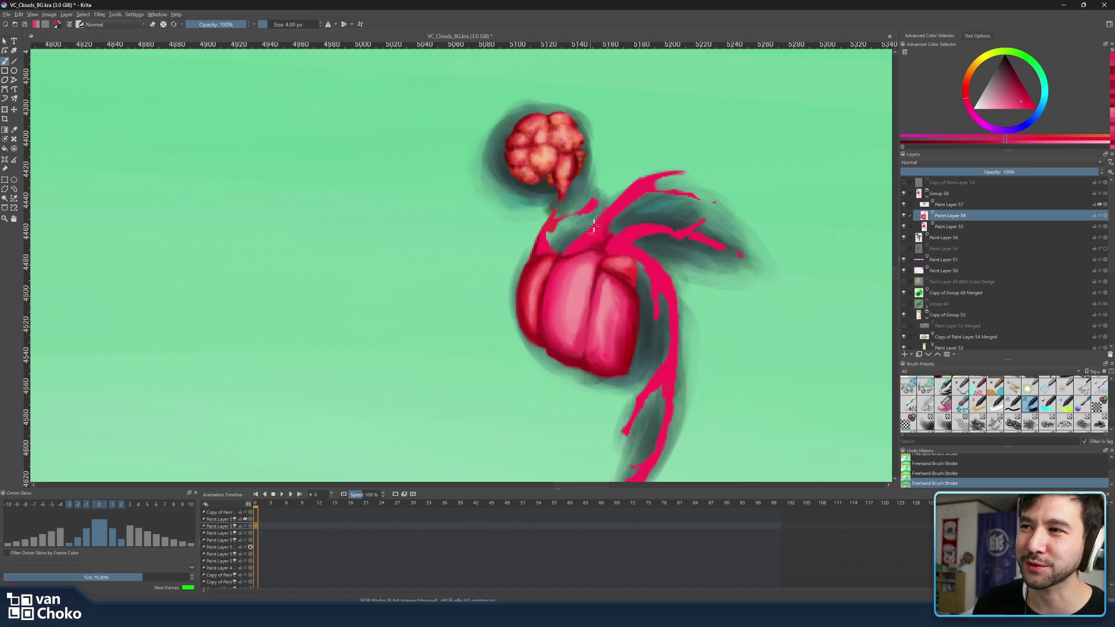
ctrl+click(561, 259)
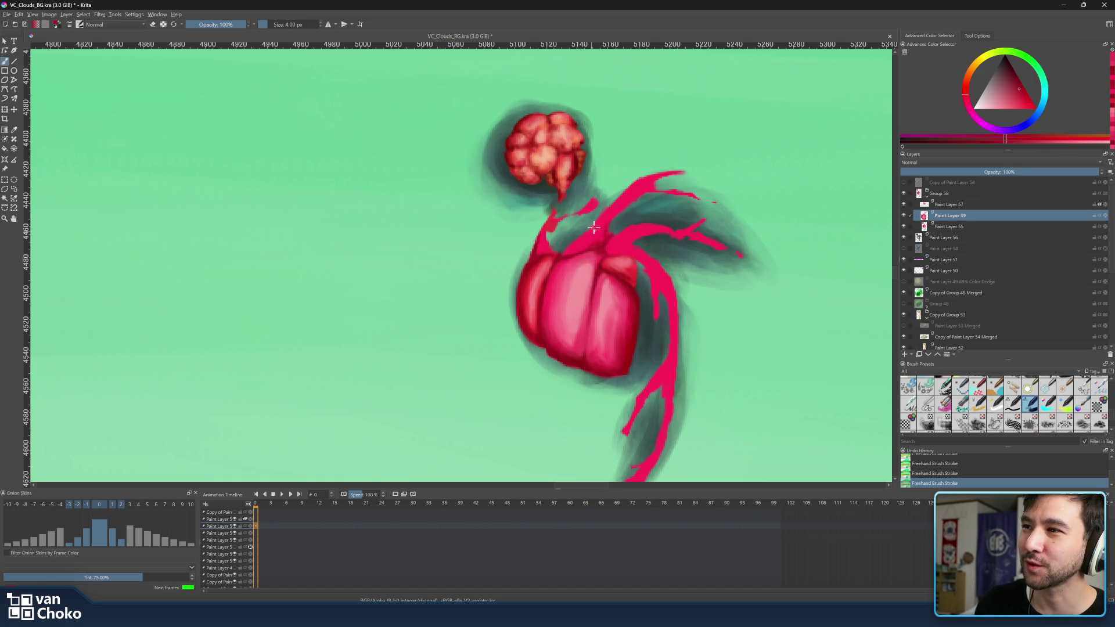
key(bracketright)
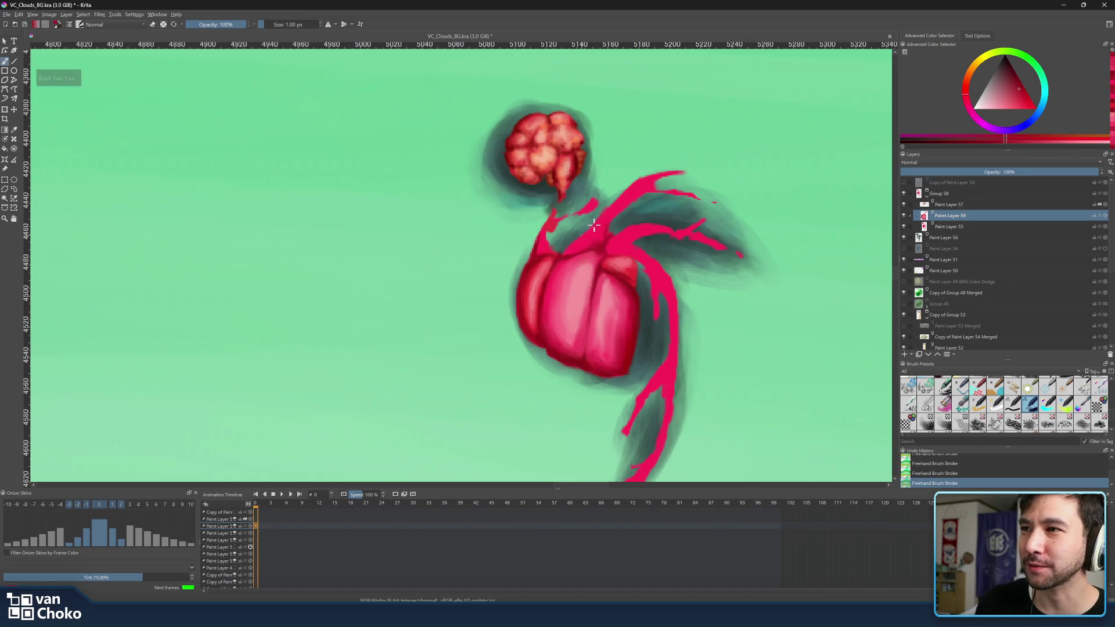
key(bracketright)
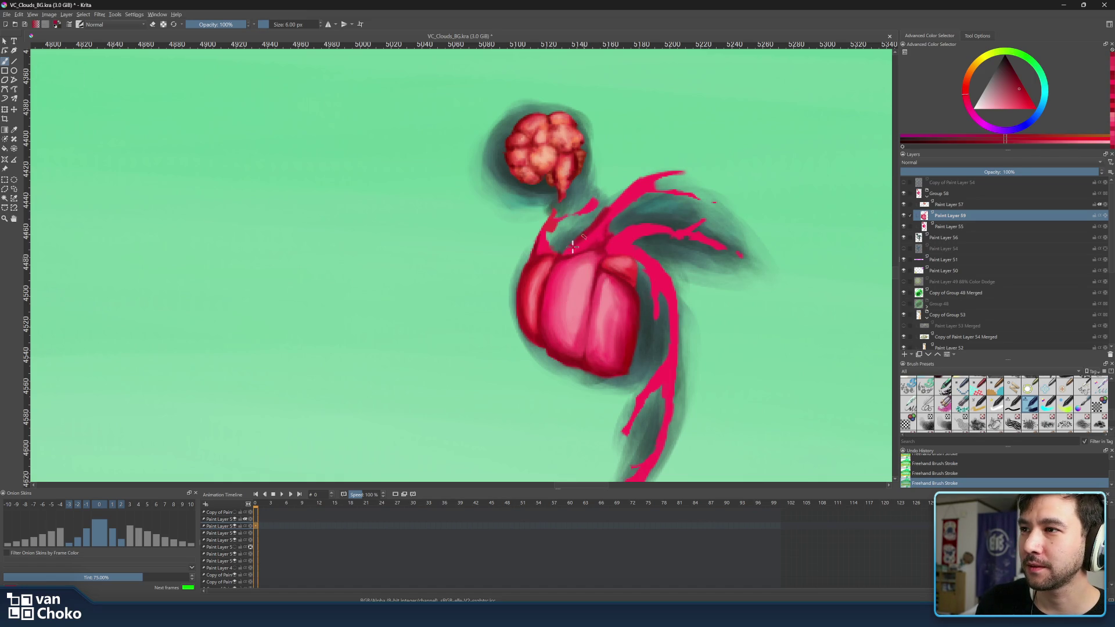
ctrl+click(623, 200)
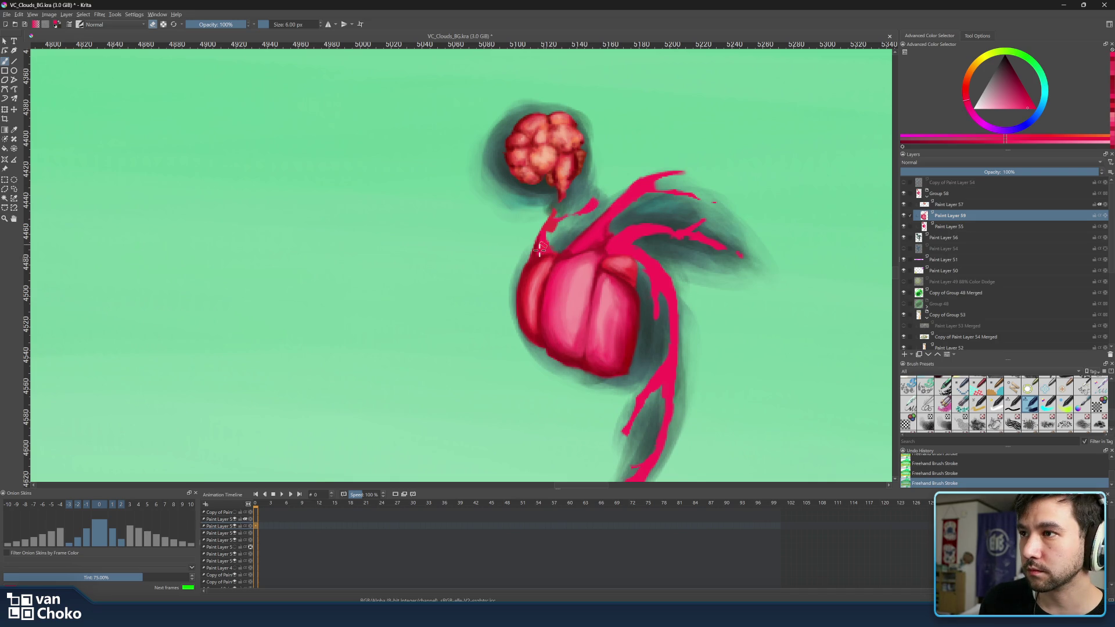
Leave eraser mode and paint a lighter pink highlight along the up-right vessel
key(e)
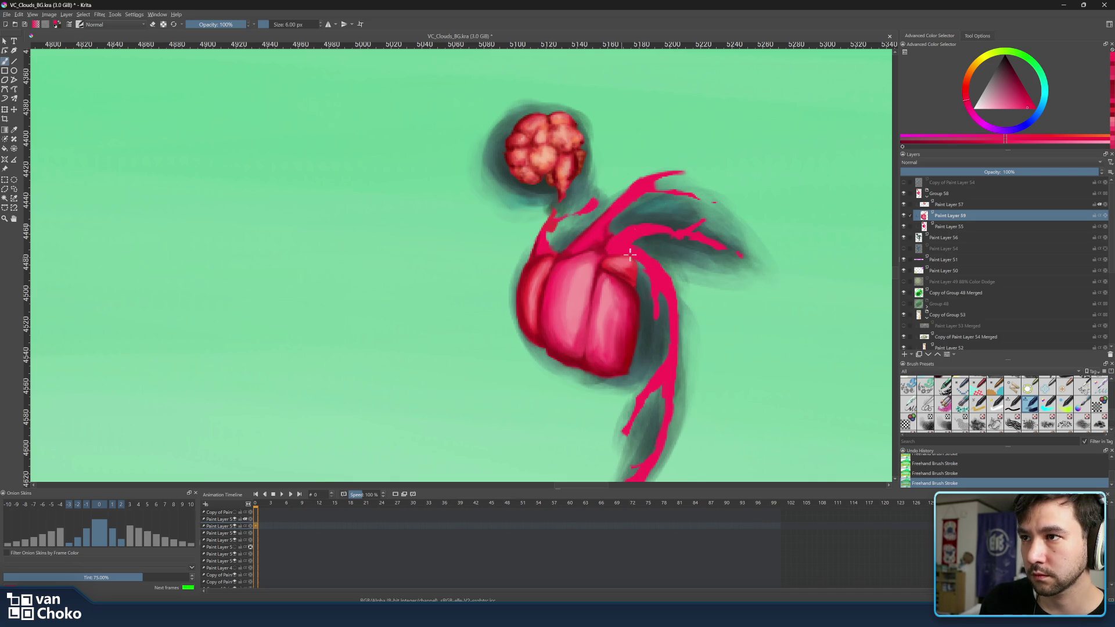
ctrl+click(572, 312)
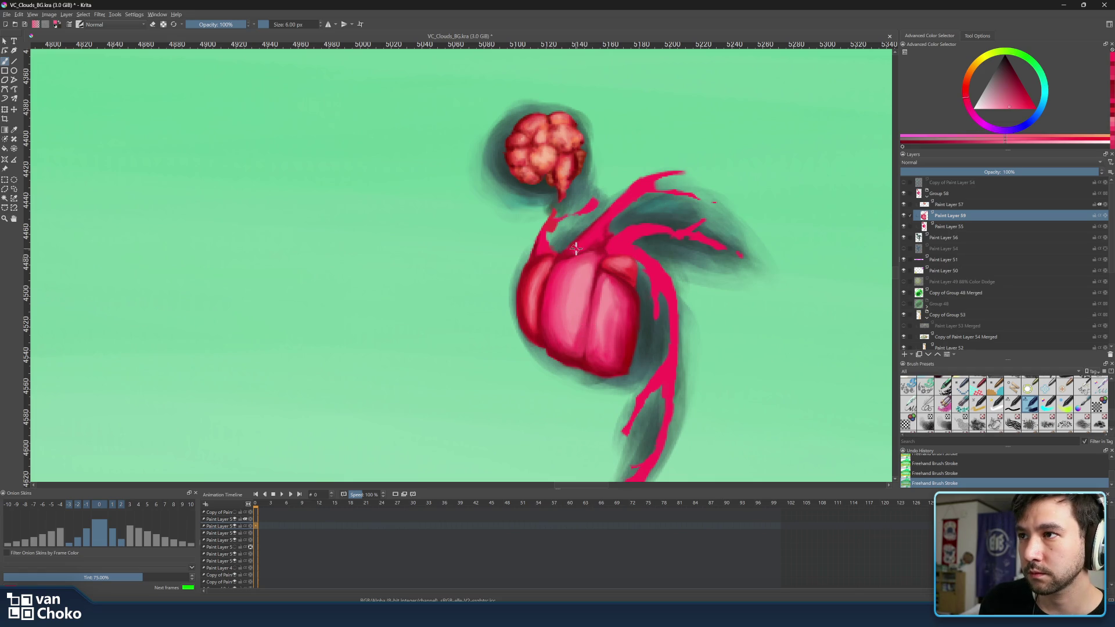
drag(598, 232, 640, 185)
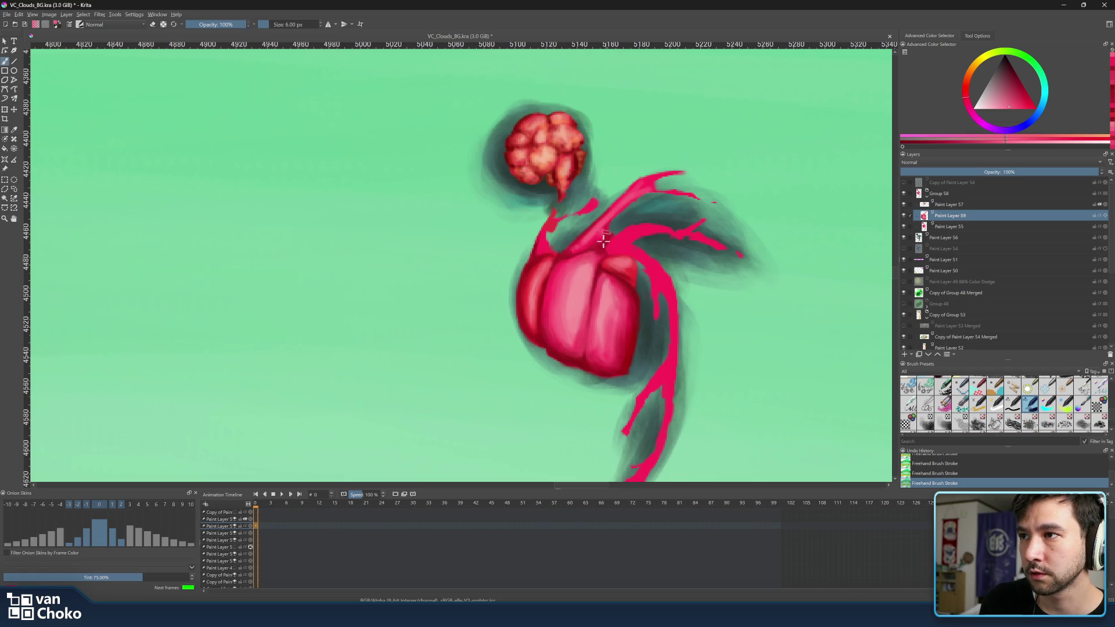
ctrl+click(592, 321)
key(bracketleft)
key(bracketleft)
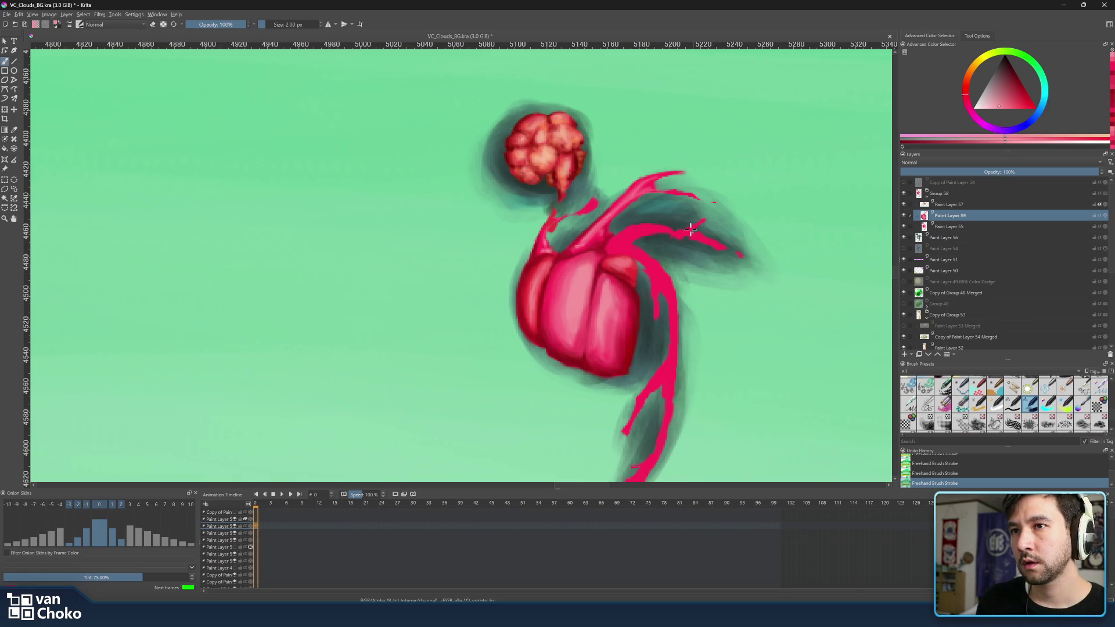
Make Copy of Paint Layer 54 visible and pan around the creatures, ship and jellyfish
scroll(658, 189, down, 5)
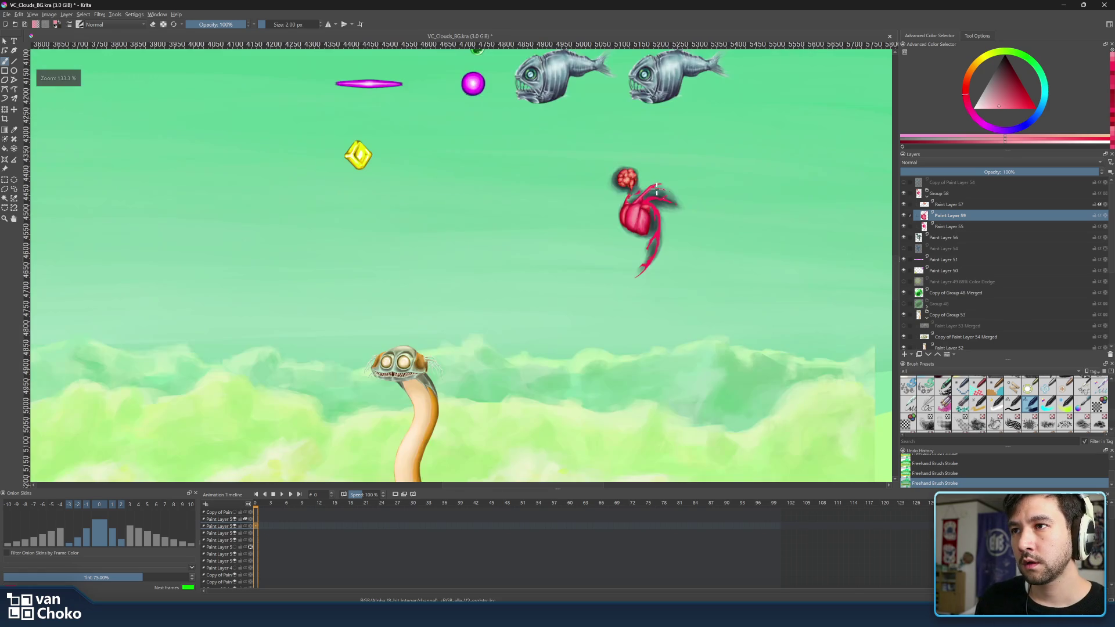
click(904, 183)
scroll(782, 229, down, 8)
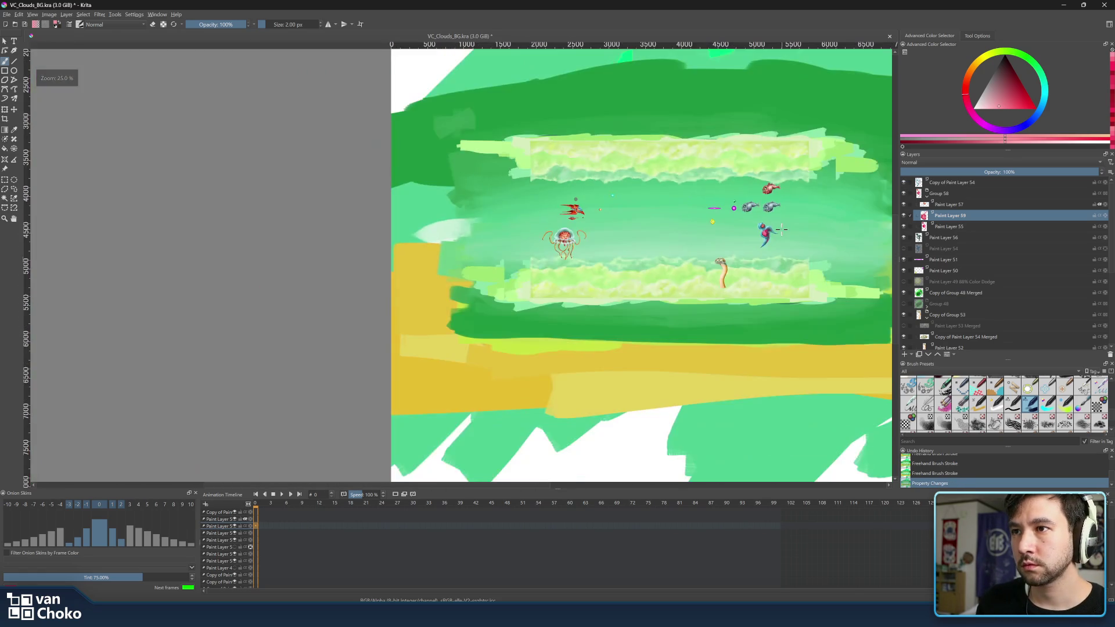
scroll(782, 228, up, 4)
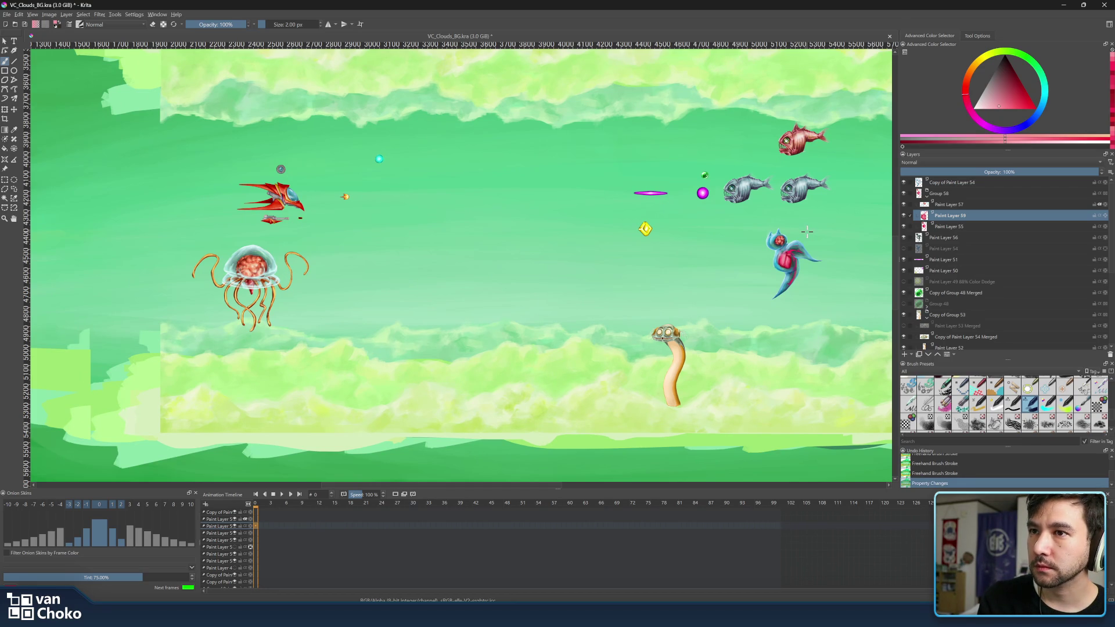
drag(814, 237, 758, 253)
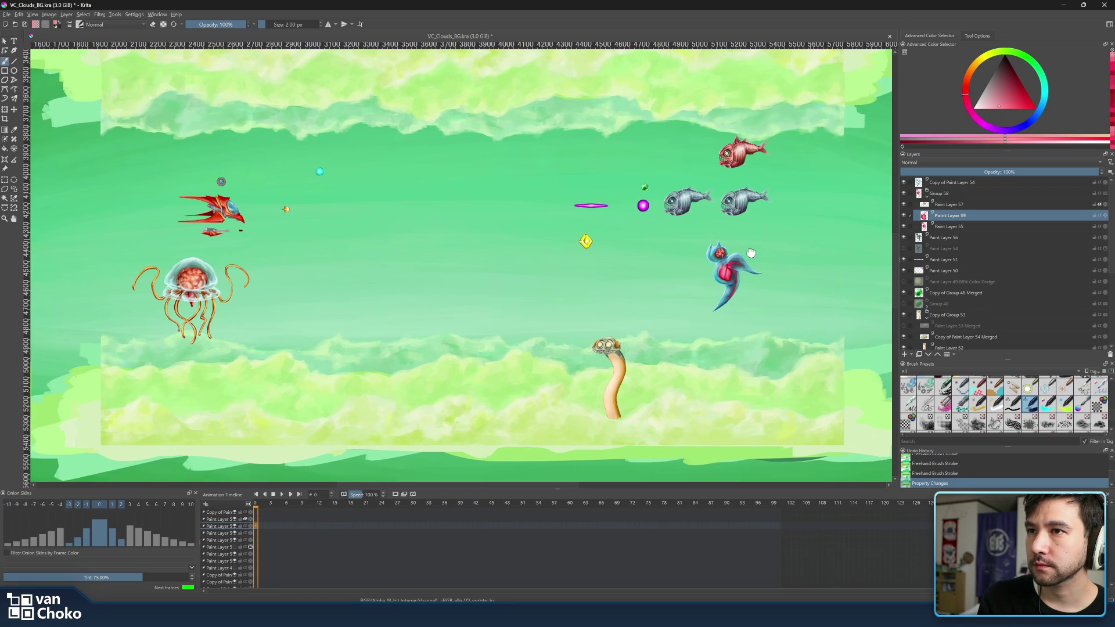
scroll(758, 250, up, 1)
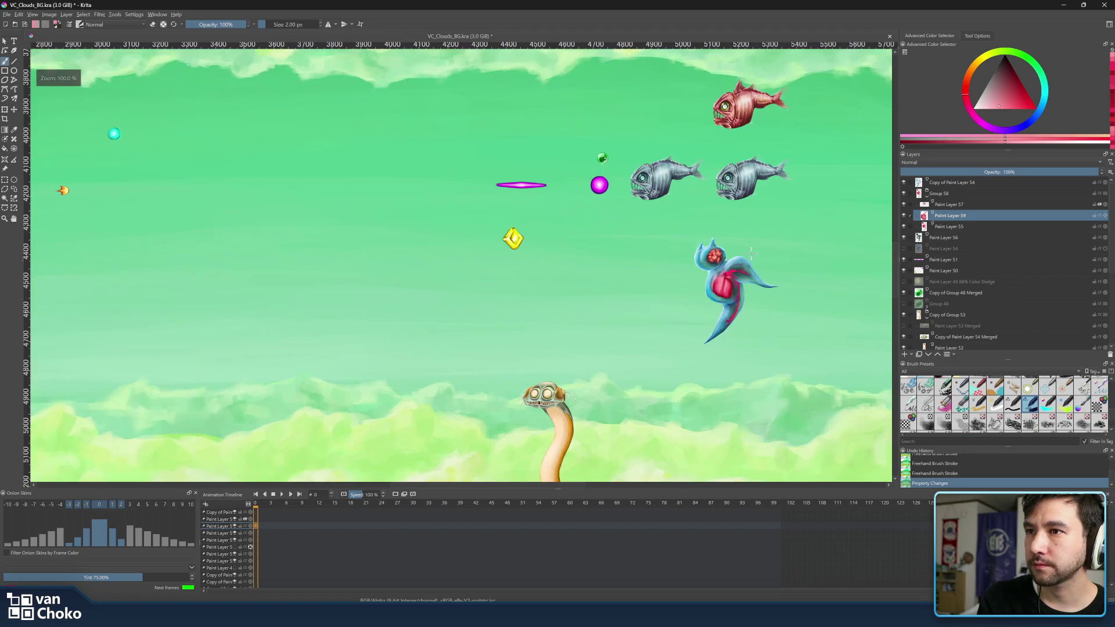
mouse_move(679, 234)
mouse_down()
mouse_move(853, 244)
mouse_move(652, 221)
mouse_up()
scroll(744, 251, up, 3)
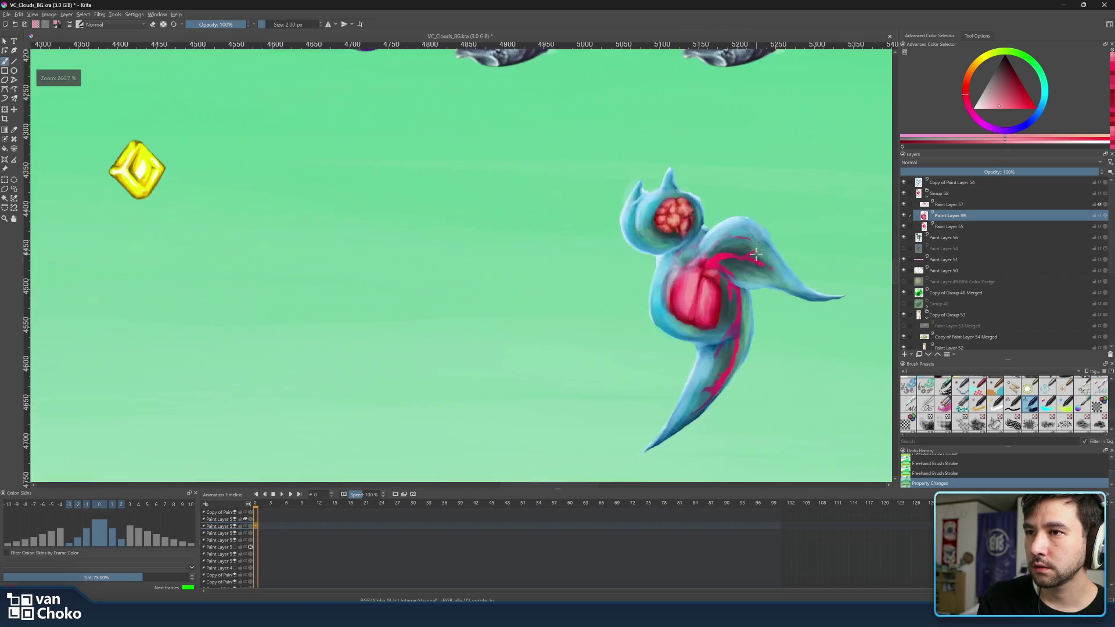
scroll(753, 253, down, 3)
scroll(755, 252, down, 3)
scroll(754, 252, up, 3)
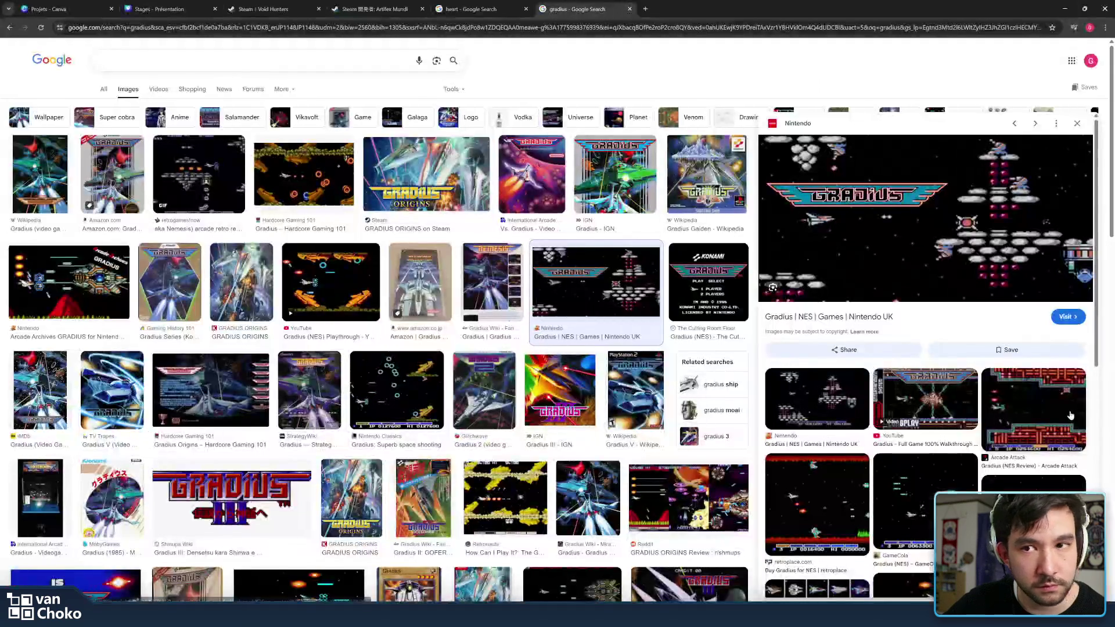
Run a new image search for 'ball x pit'
click(247, 62)
text(ball x pit)
key(Return)
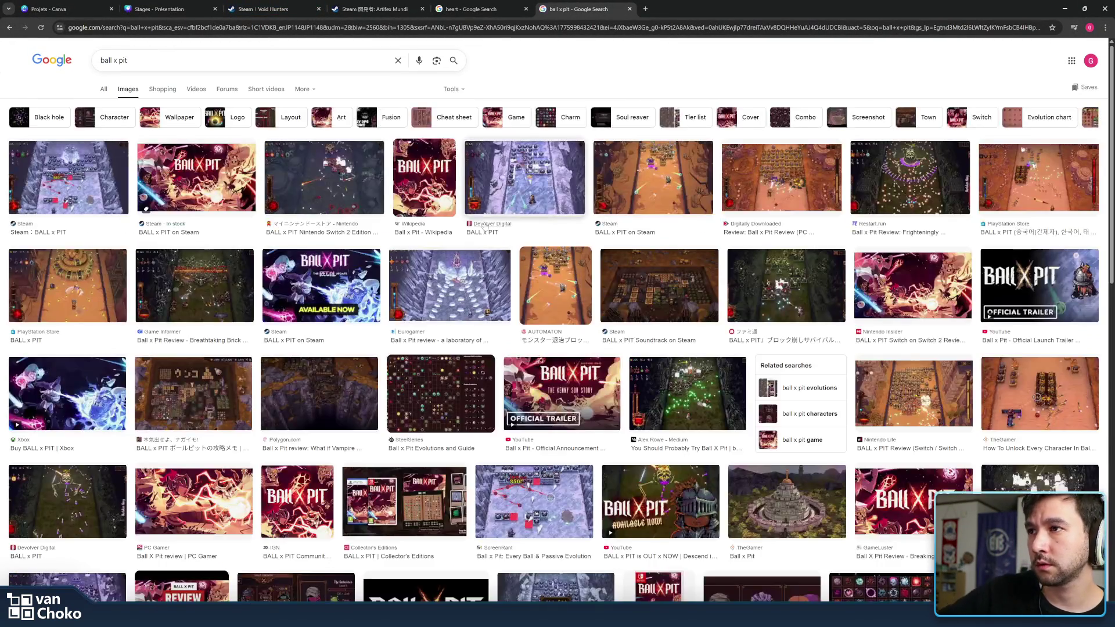
Preview Game Informer, Nintendo Insider, PlayStation Store and trailer results, ending on the Steam screenshot
click(792, 182)
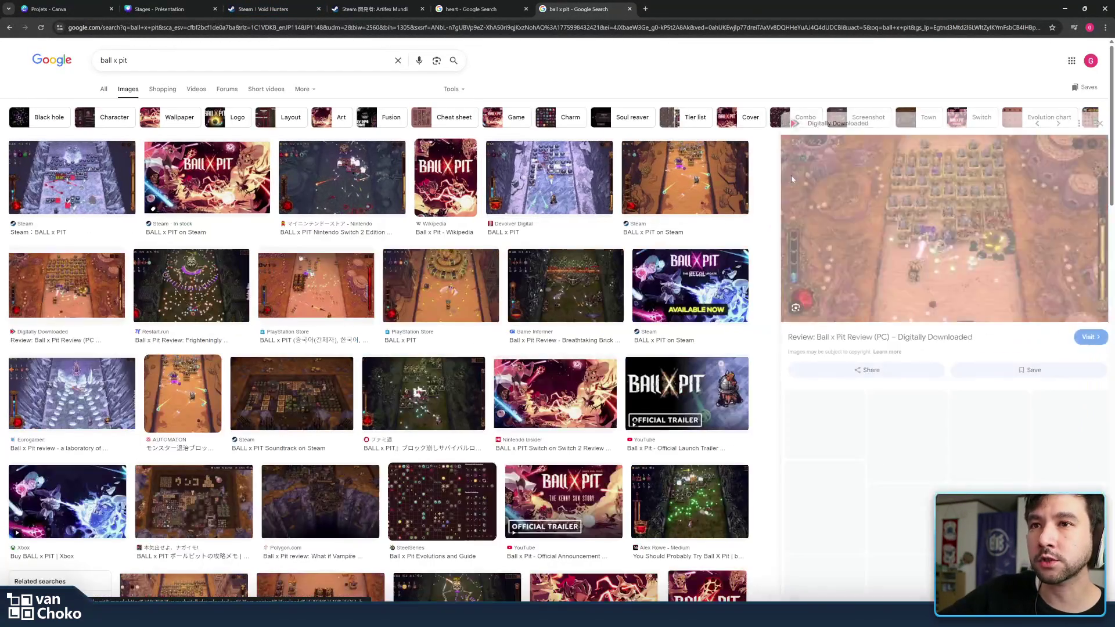
click(594, 289)
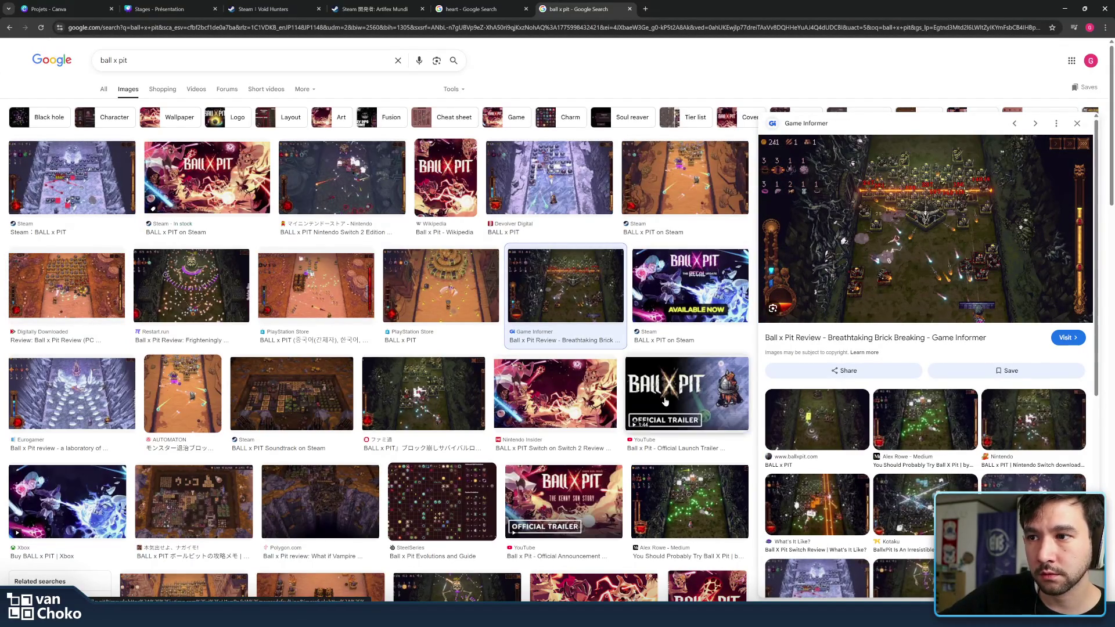
click(570, 398)
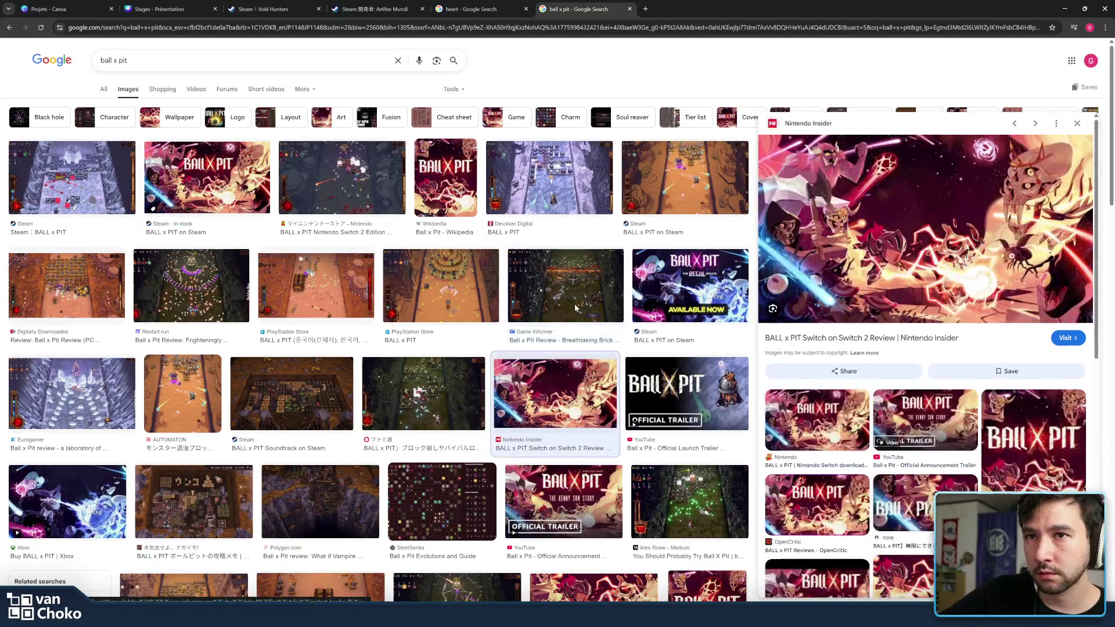
click(575, 309)
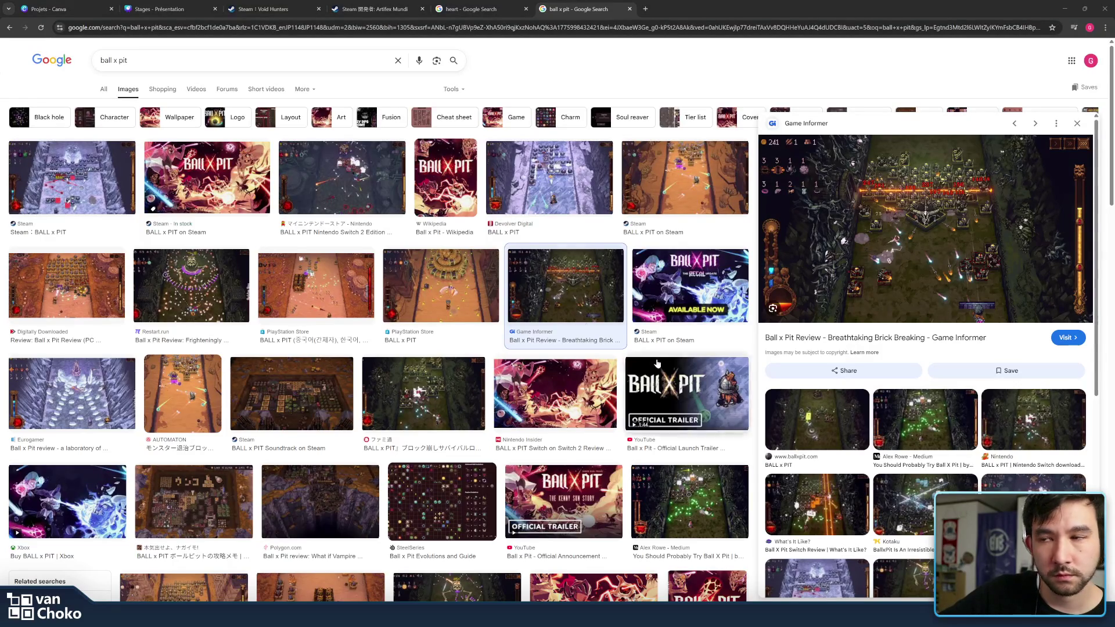
click(452, 286)
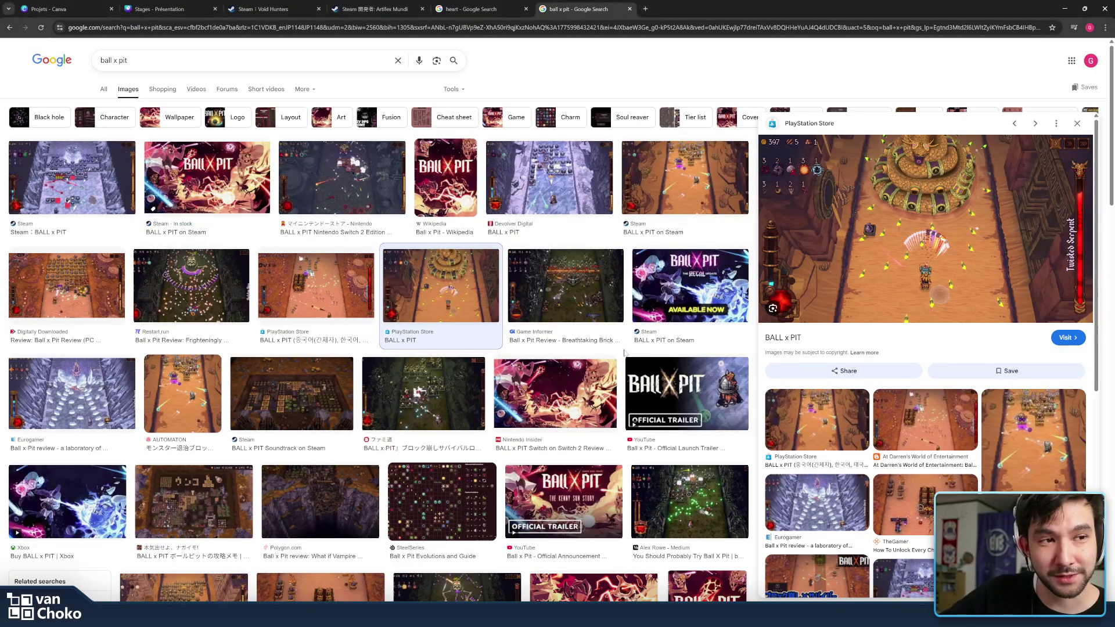
scroll(624, 357, down, 3)
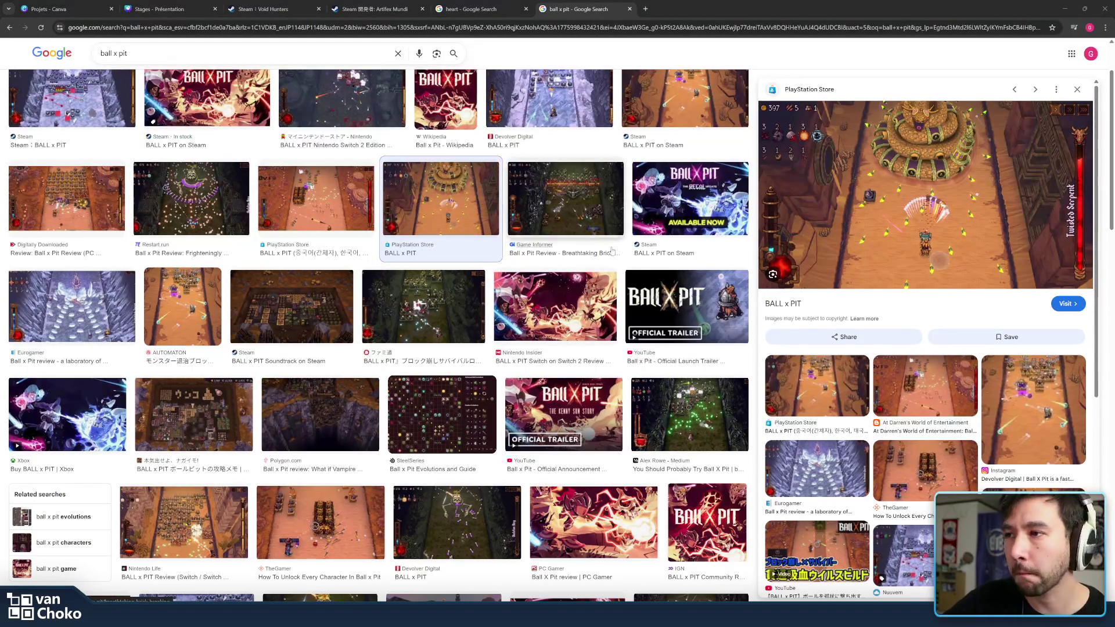
click(681, 289)
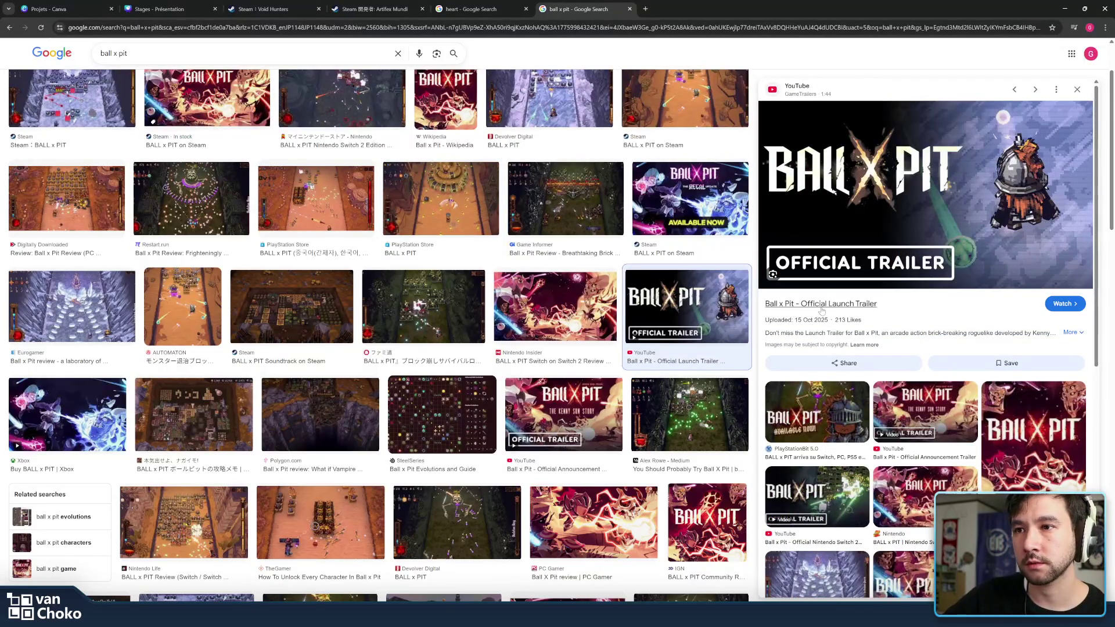
scroll(674, 197, up, 2)
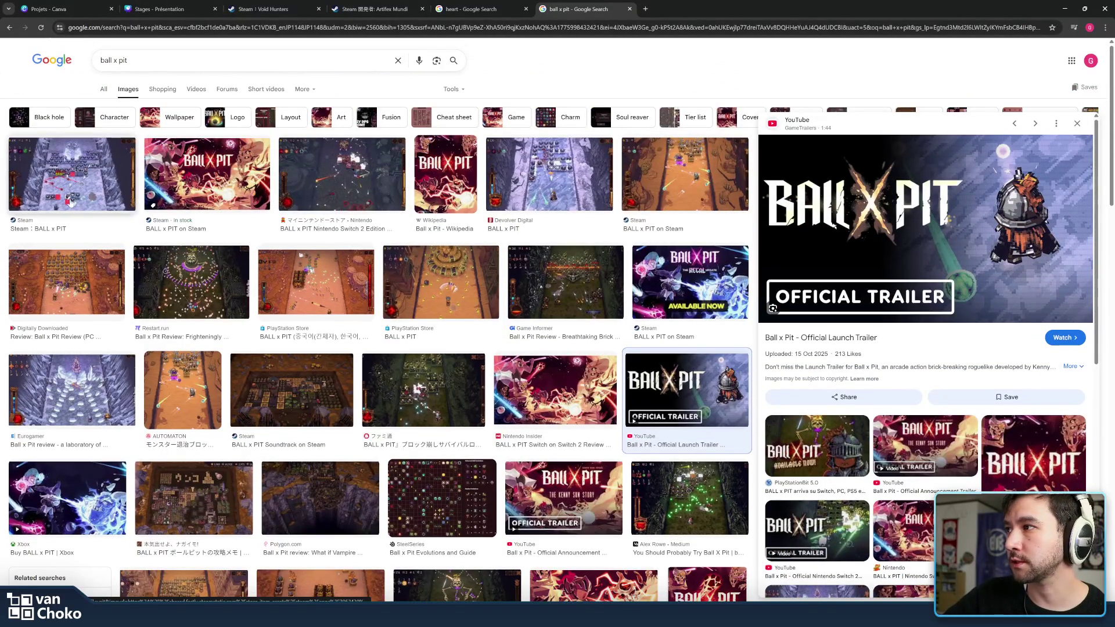
click(80, 198)
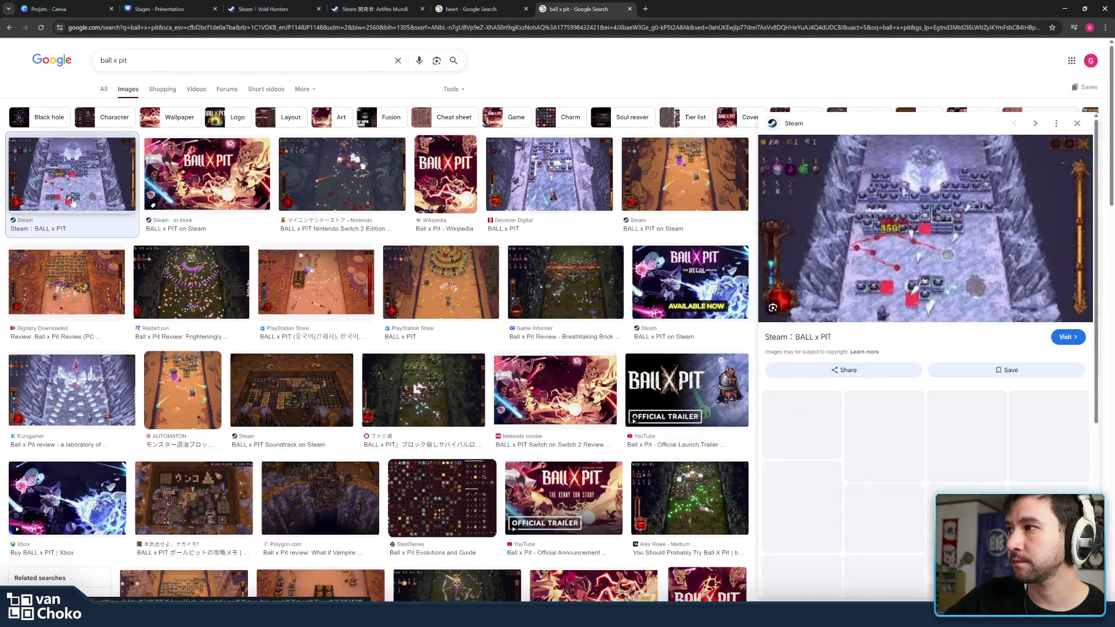
Open the BALL x PIT Steam store page and pause the live developer stream
click(782, 339)
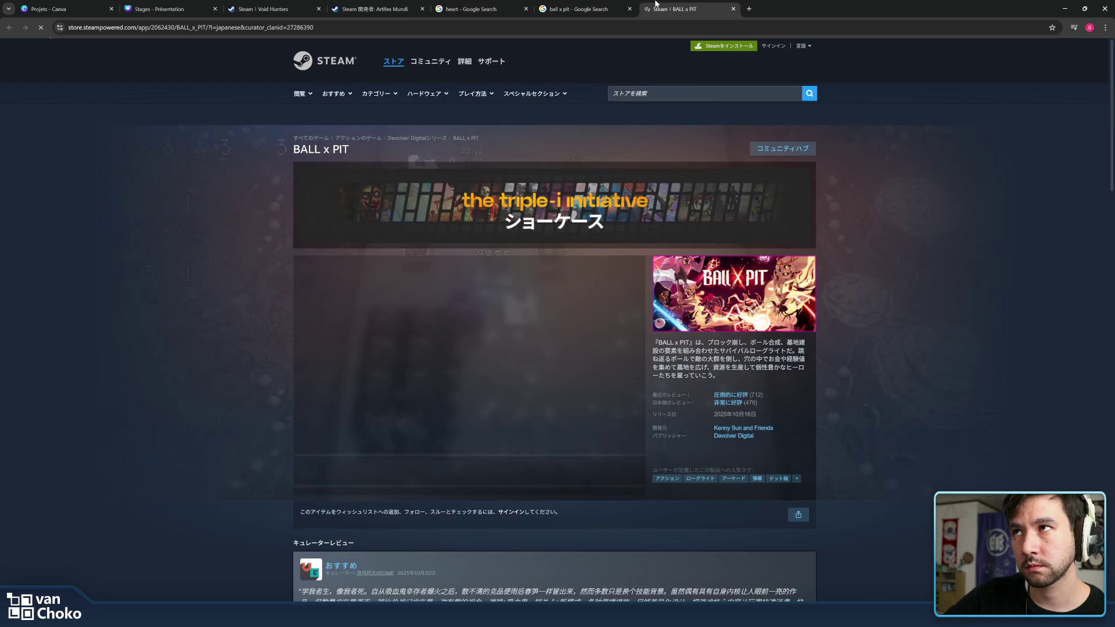
scroll(580, 349, down, 2)
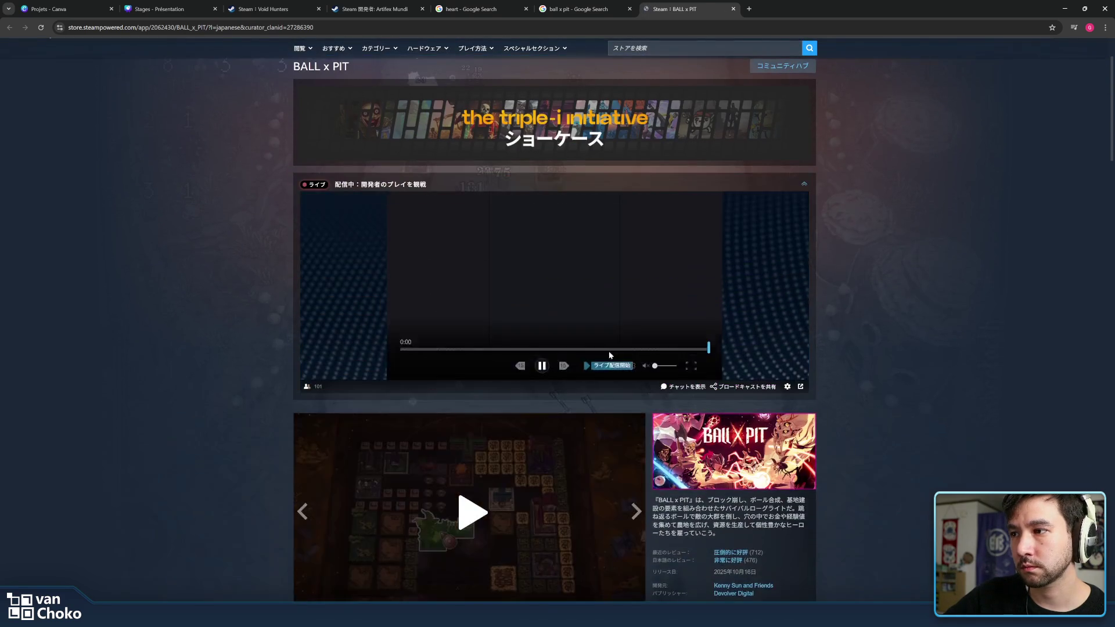
scroll(579, 354, down, 3)
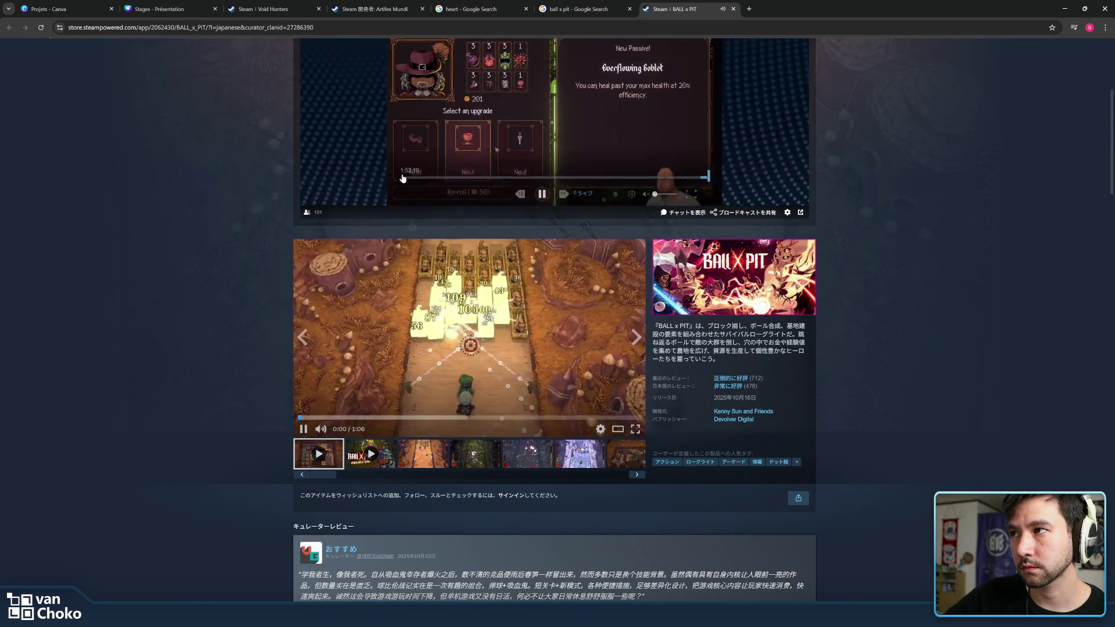
click(542, 196)
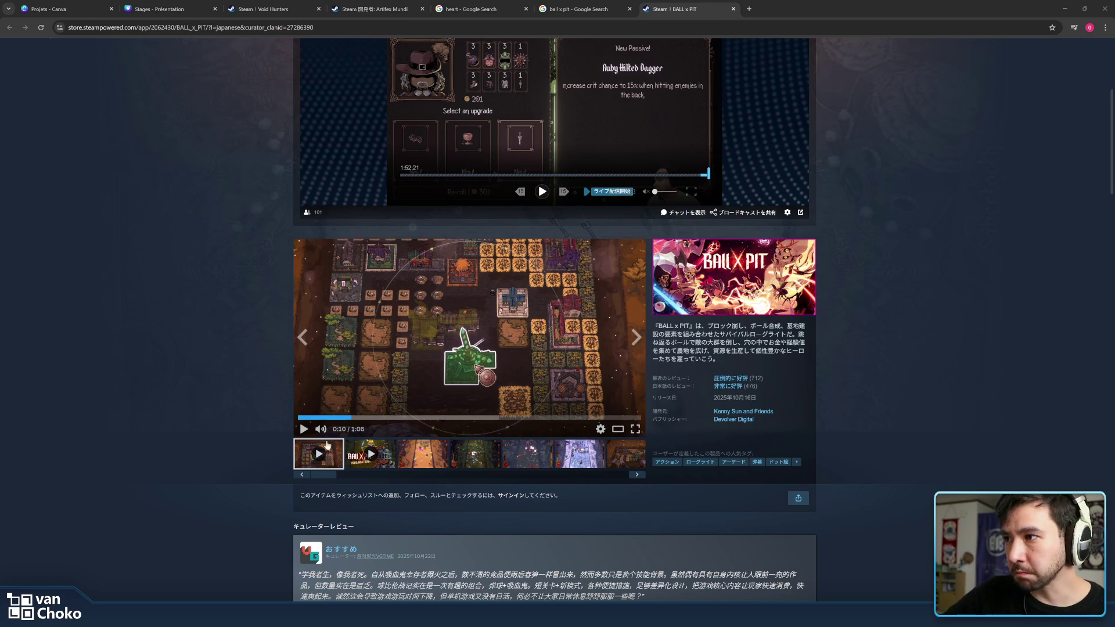
Replay the gameplay trailer from near the start, pause it, and view it enlarged
click(320, 418)
mouse_move(708, 380)
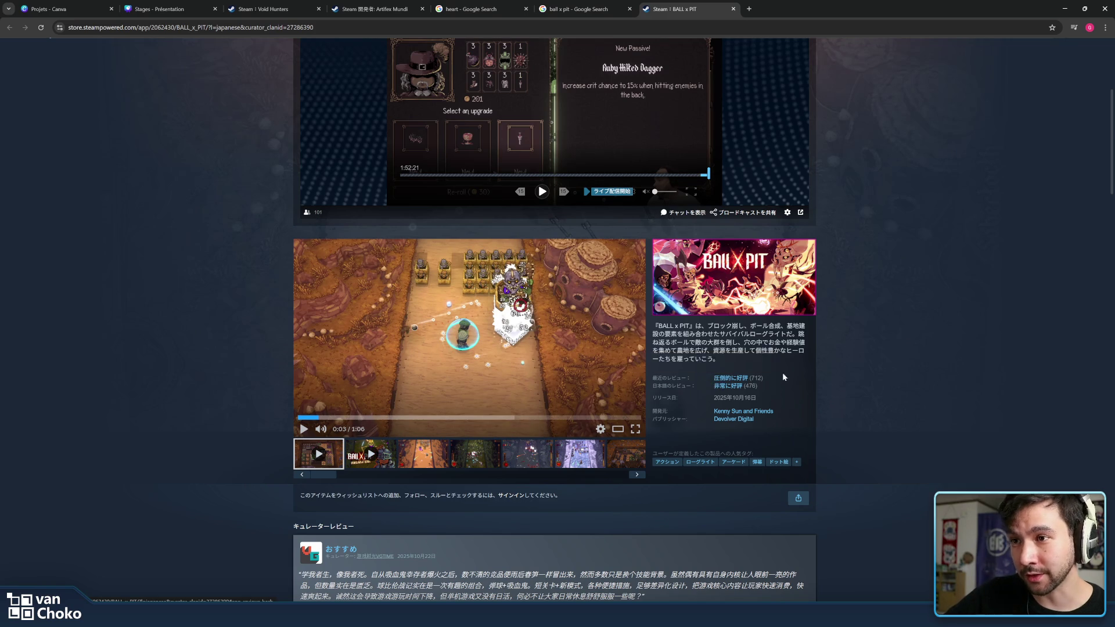
scroll(790, 373, down, 3)
scroll(581, 424, down, 1)
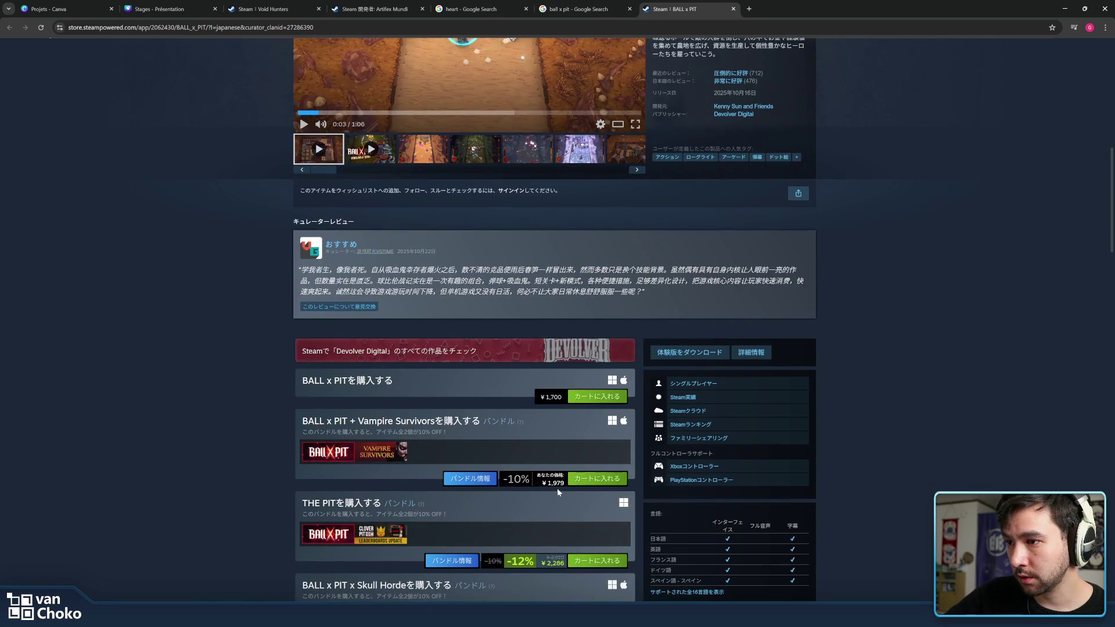
scroll(572, 480, up, 1)
scroll(572, 480, up, 4)
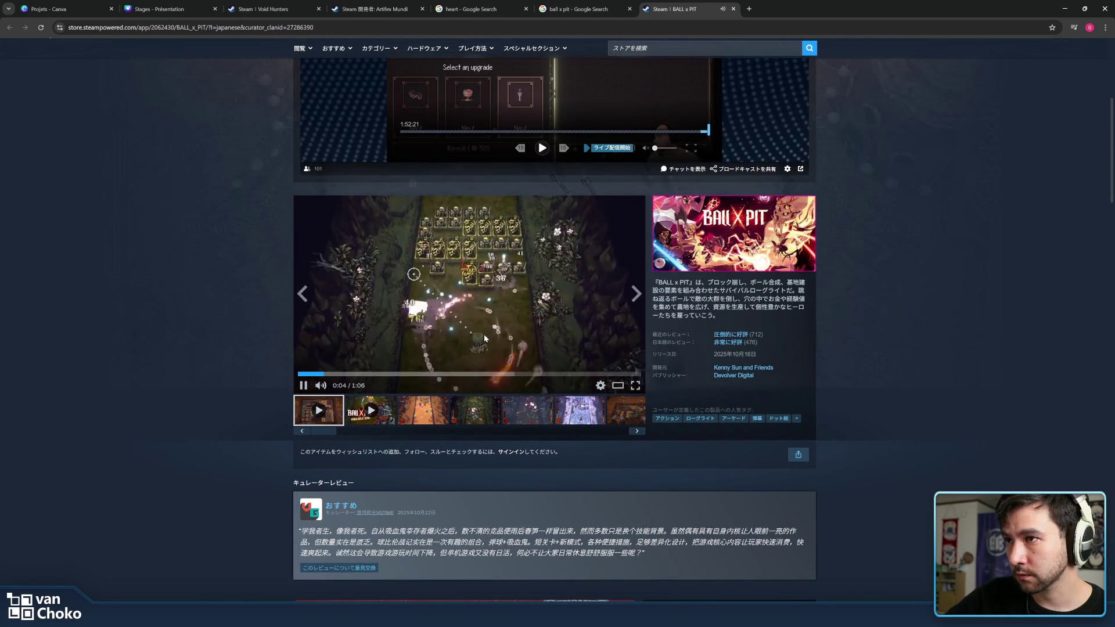
click(484, 337)
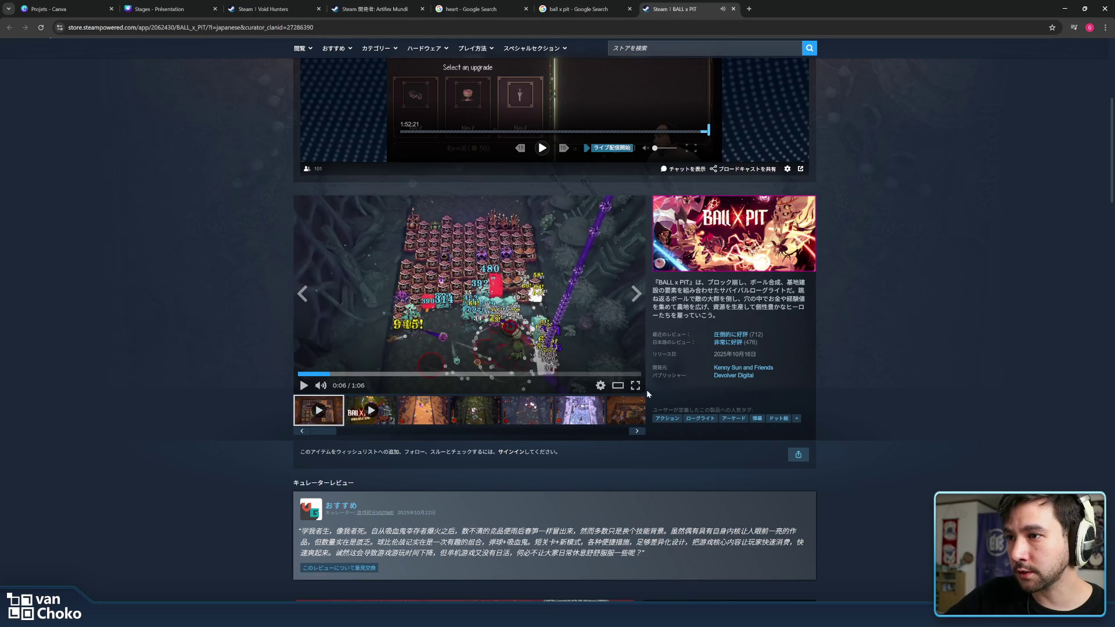
click(619, 385)
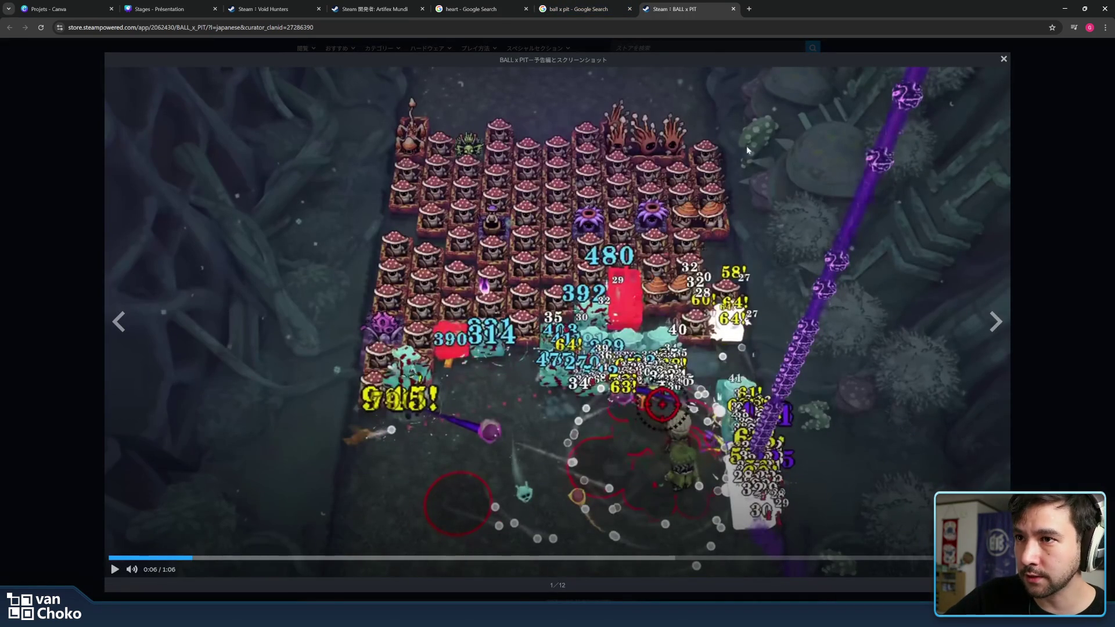
click(1044, 354)
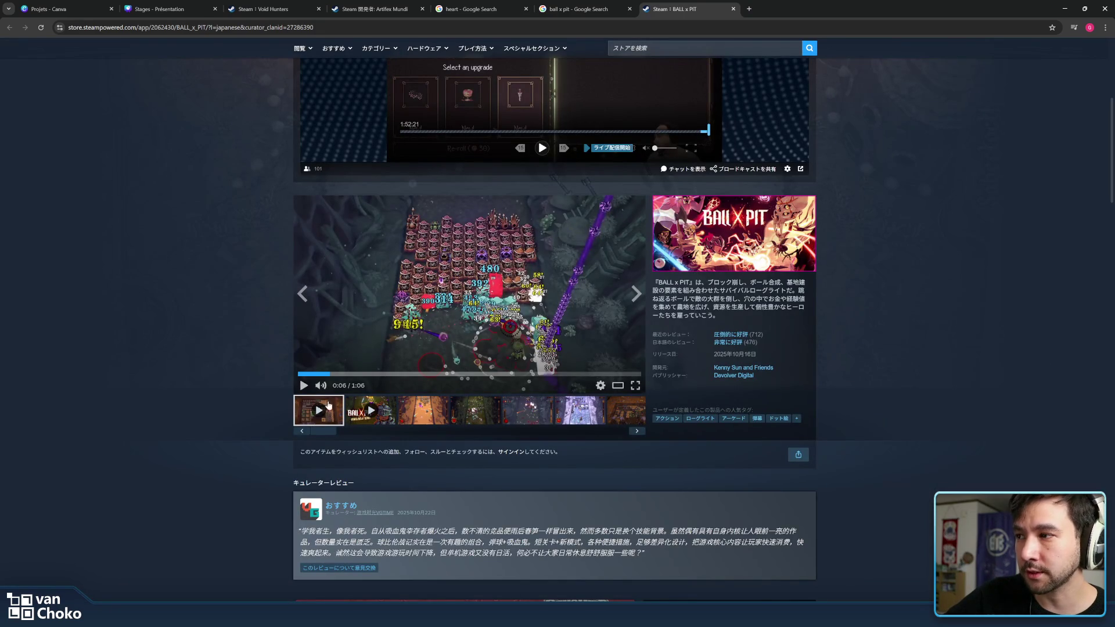
Browse the farm base, skeleton boss, Twisted Serpent and desert gallery screenshots
click(428, 416)
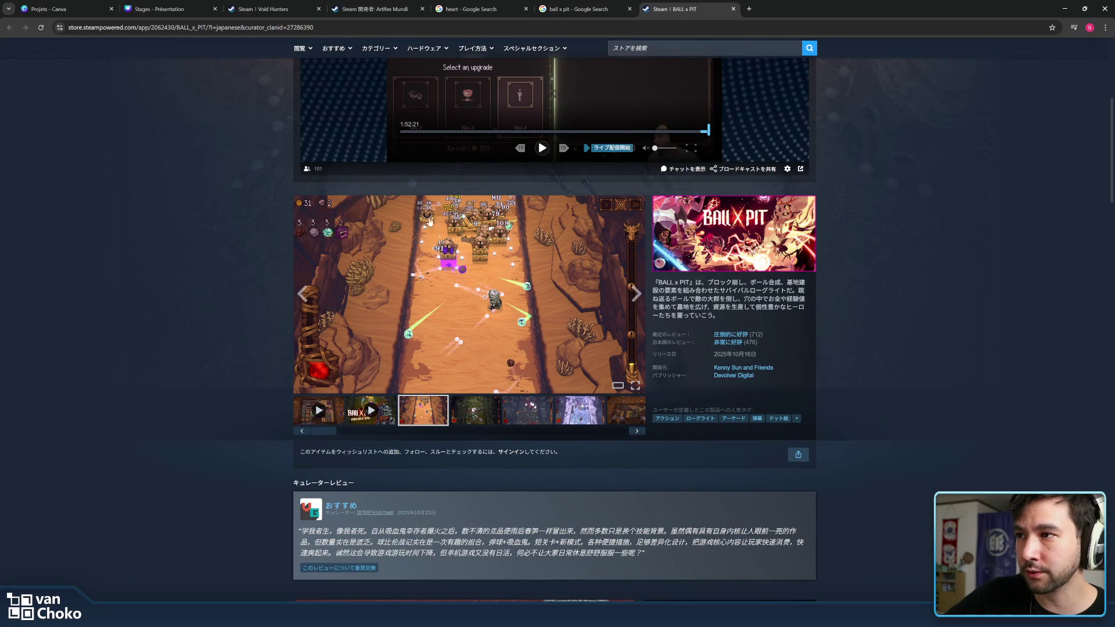
drag(906, 328, 696, 282)
click(696, 282)
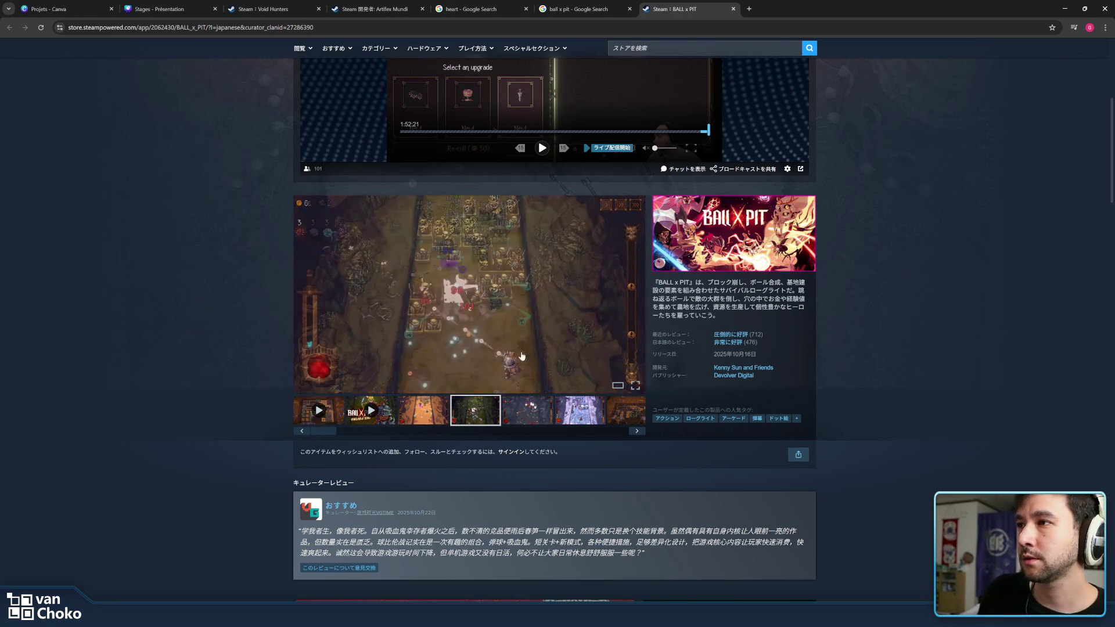
click(624, 421)
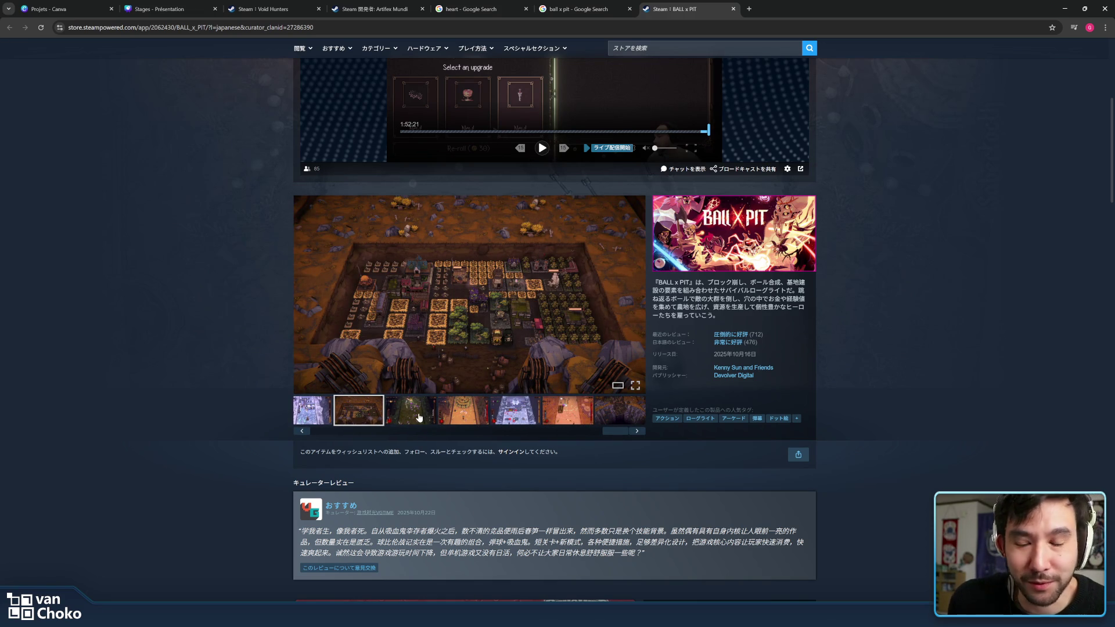
click(419, 417)
click(463, 417)
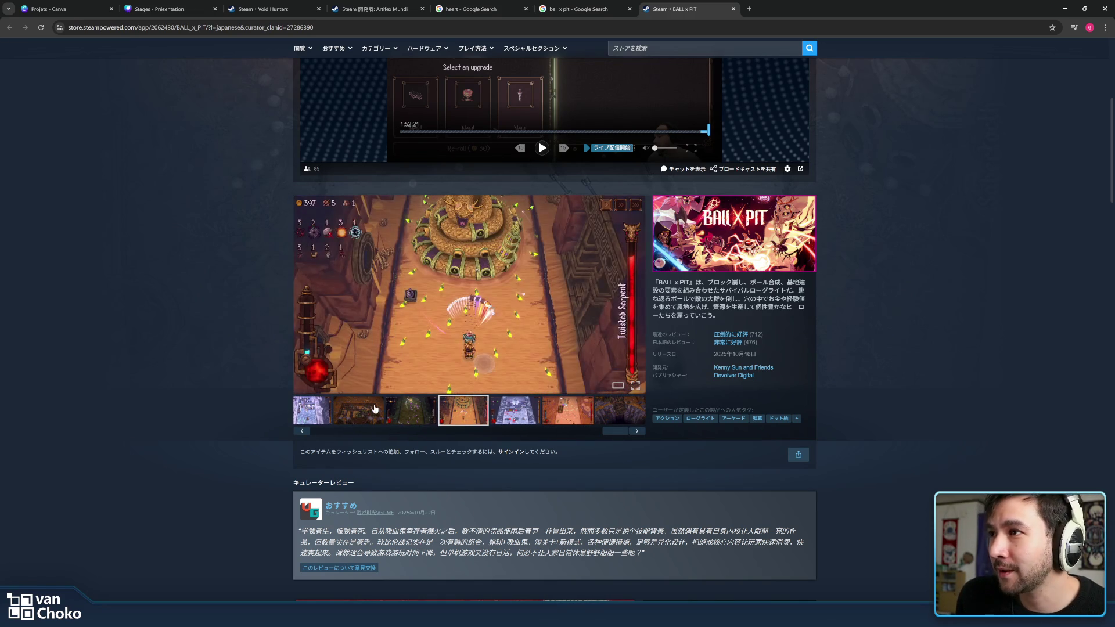
click(375, 410)
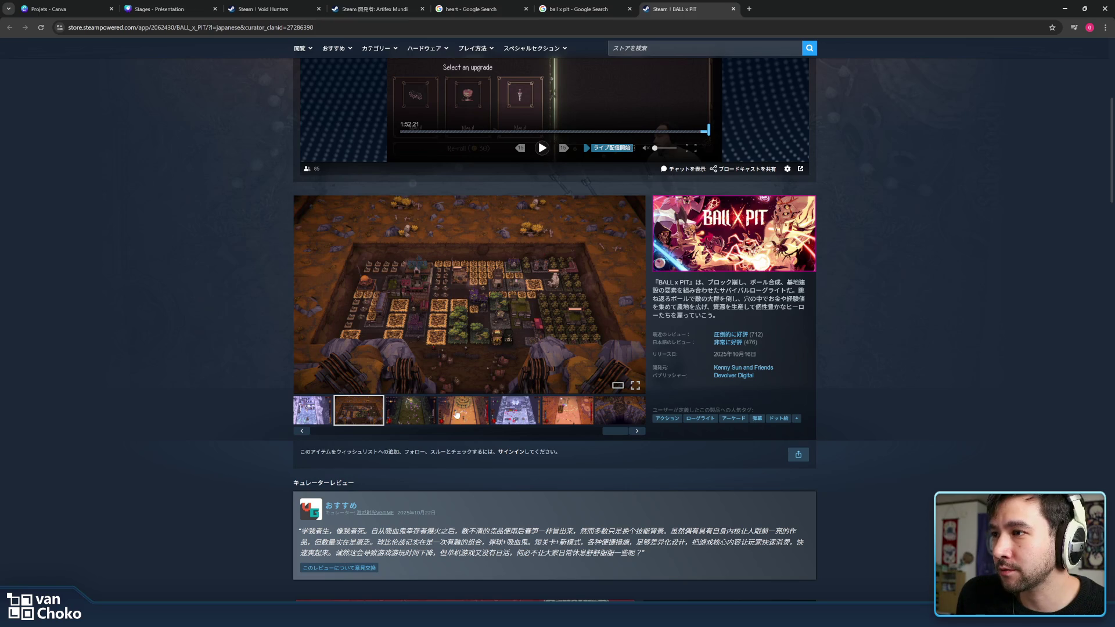
click(411, 417)
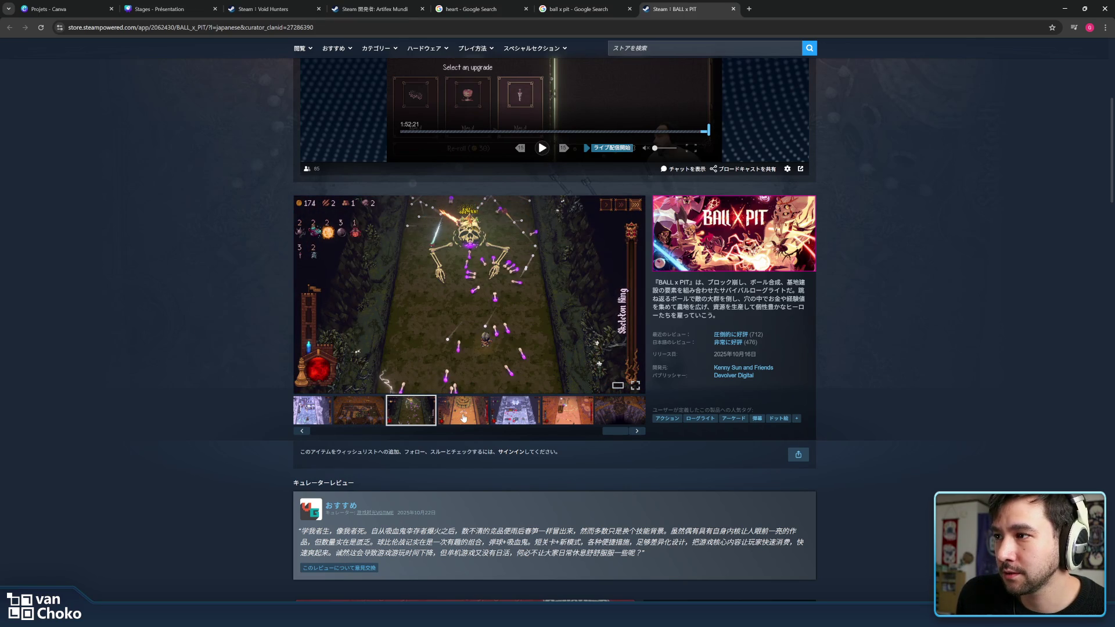
click(463, 417)
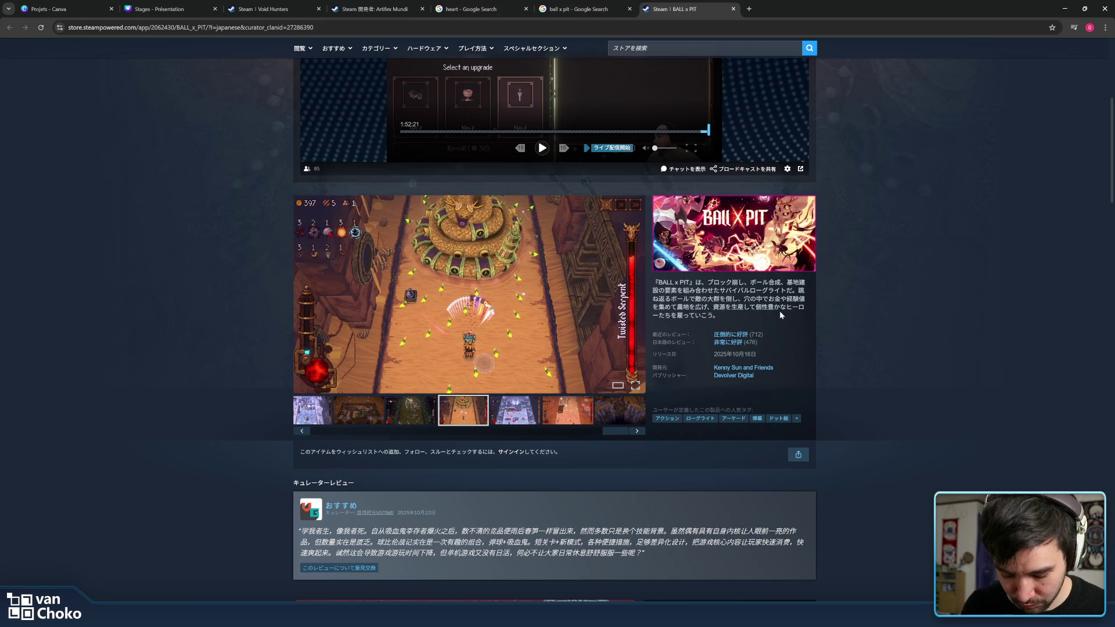
click(553, 416)
click(620, 418)
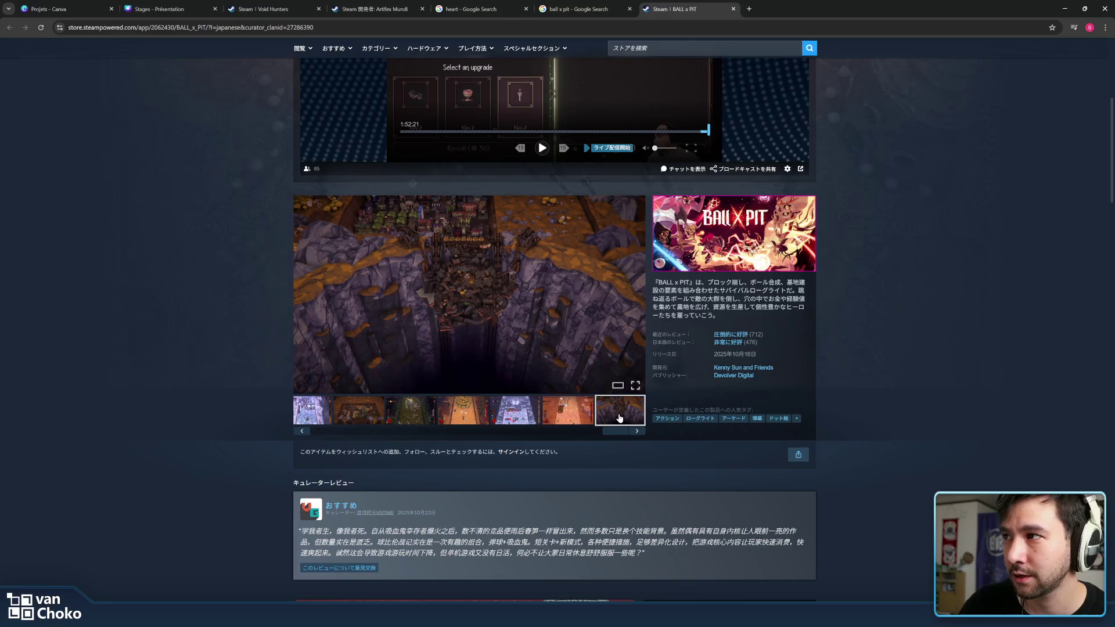
Cycle the gallery round to the desert and then the dark jungle stage screenshot
click(637, 432)
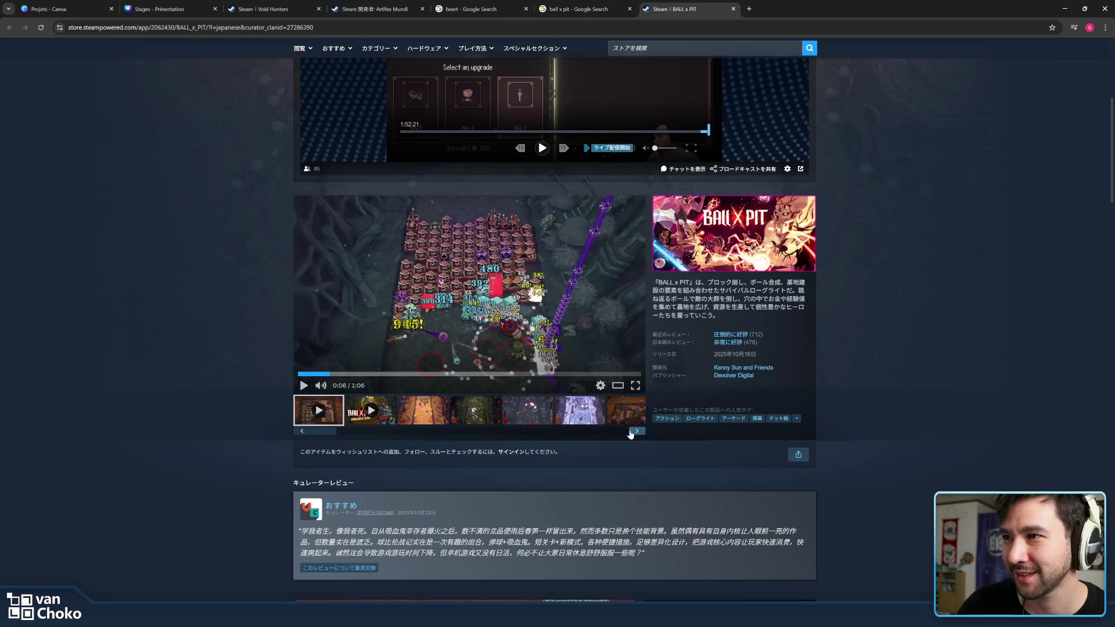
click(636, 432)
click(436, 408)
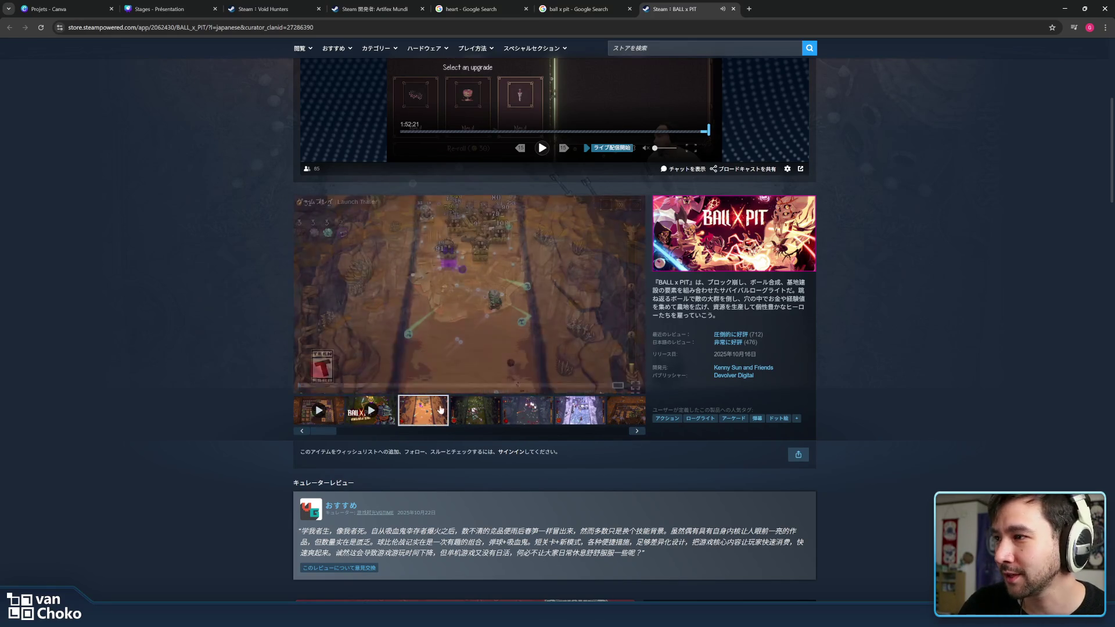
click(474, 413)
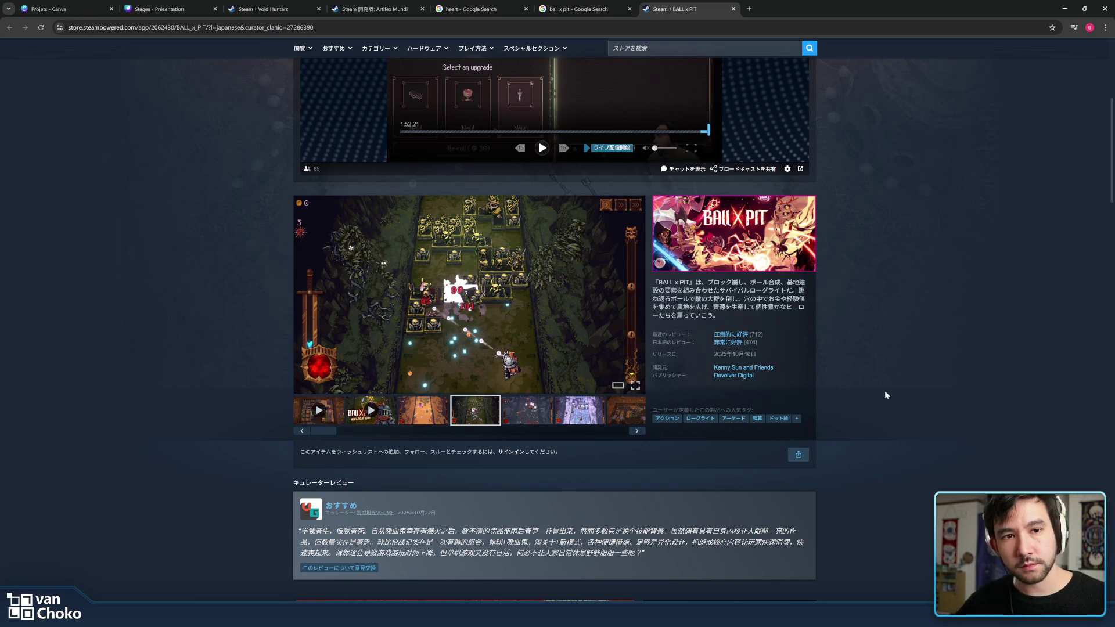
Select and deselect the closing phrase of the game description
mouse_move(720, 316)
mouse_down()
mouse_move(726, 291)
mouse_move(726, 307)
mouse_move(713, 308)
mouse_up()
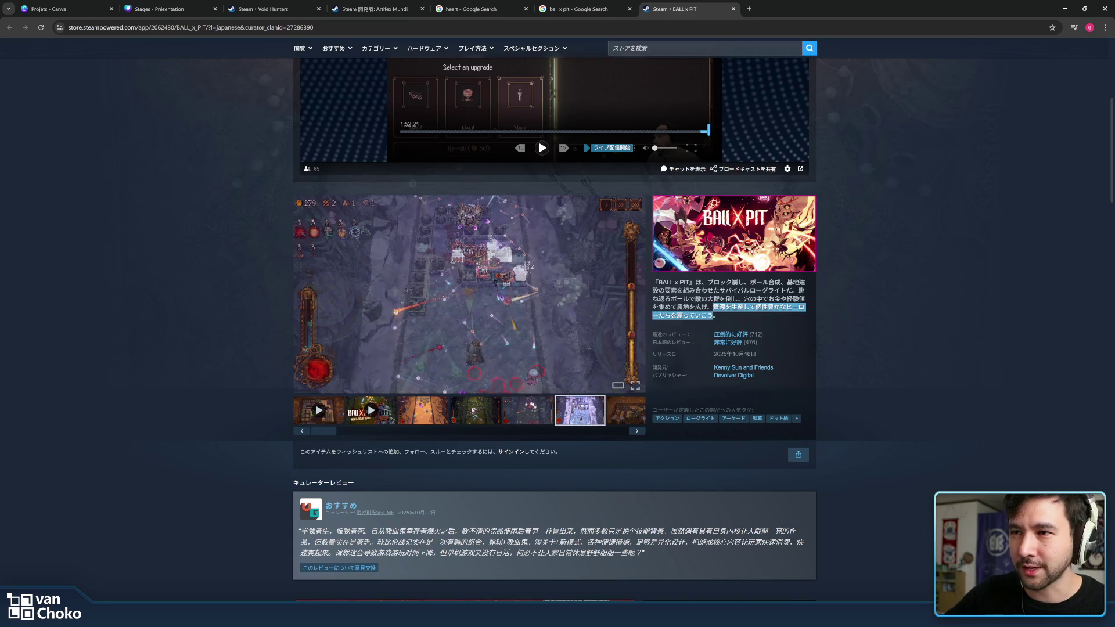
drag(714, 307, 715, 282)
click(714, 282)
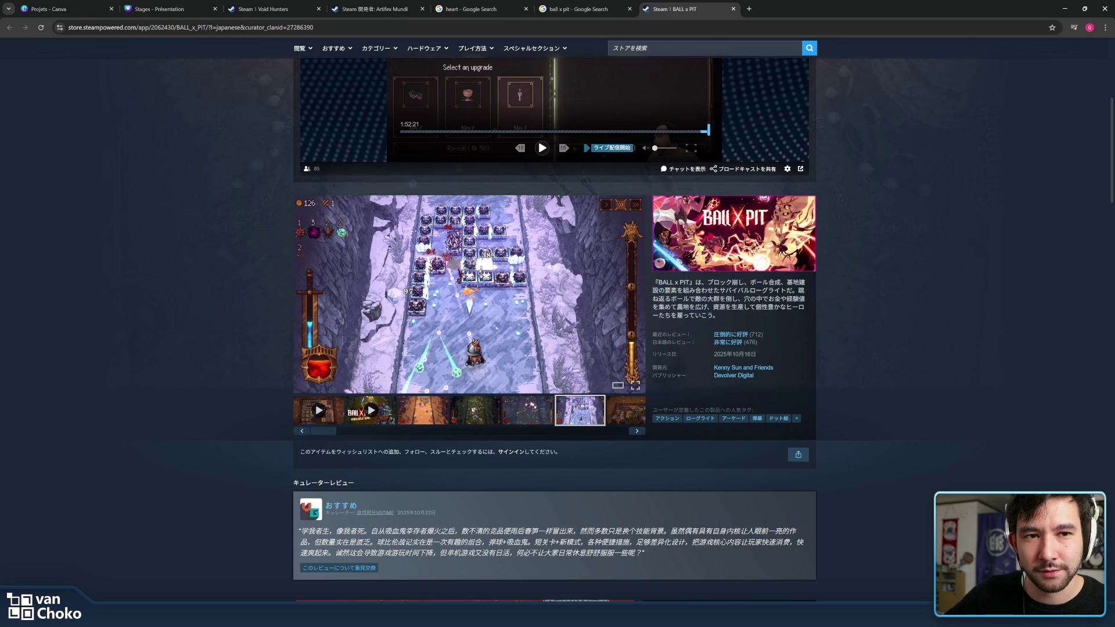
drag(719, 308, 719, 298)
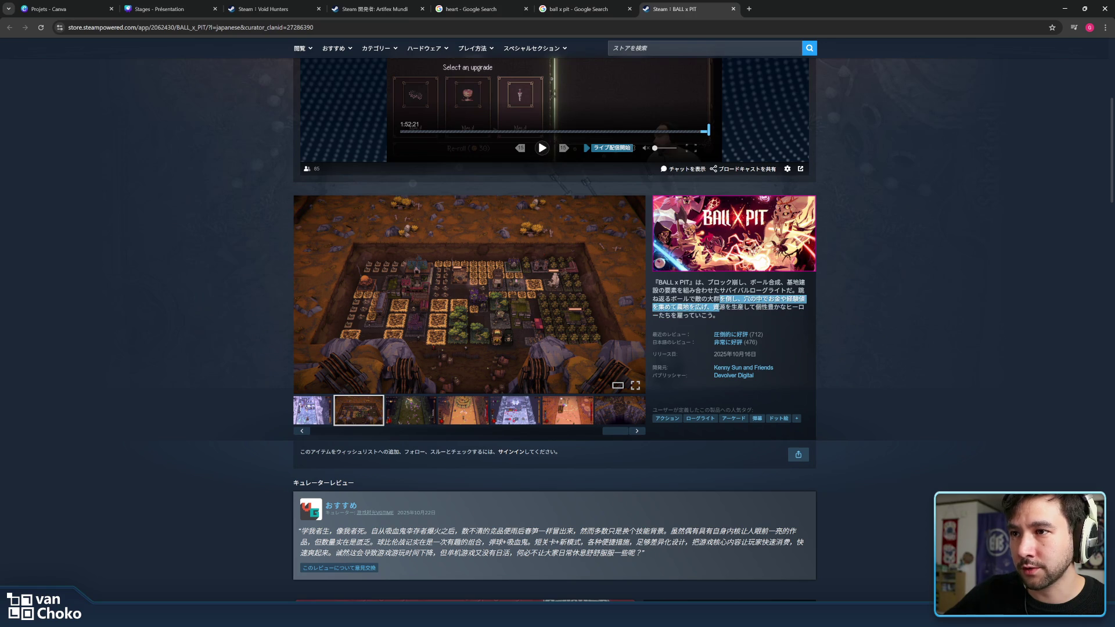
click(722, 318)
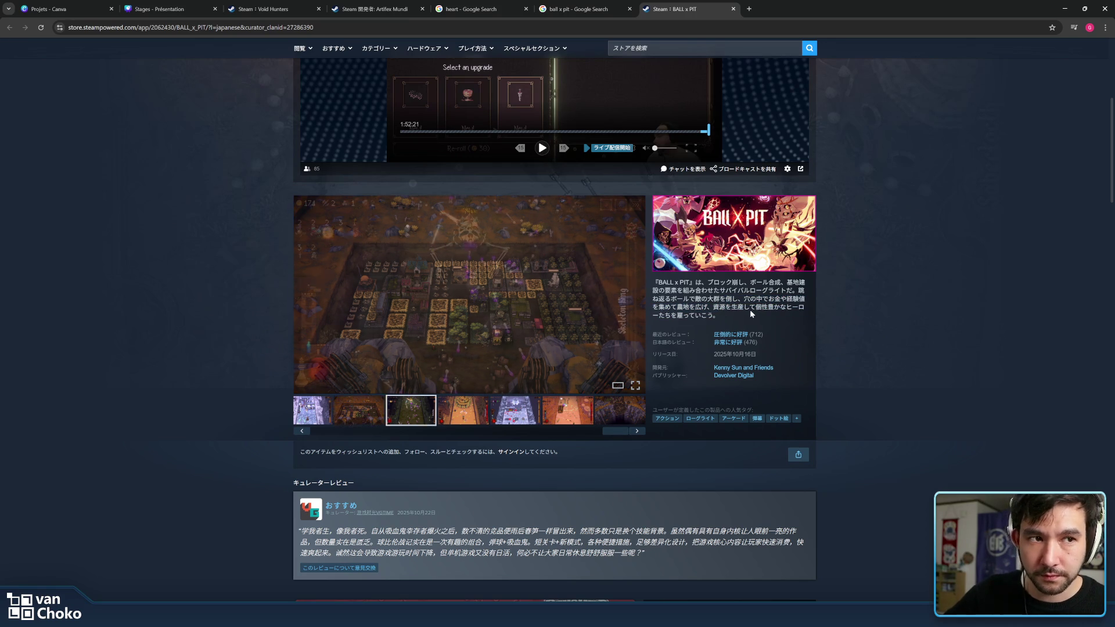
drag(724, 314, 719, 308)
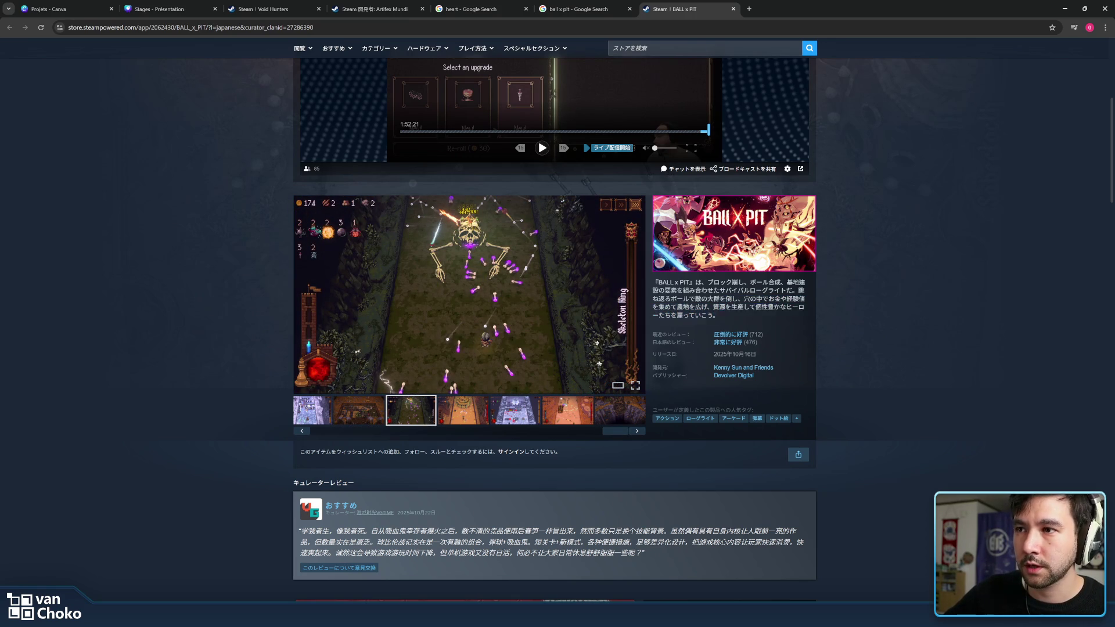
click(721, 310)
double_click(720, 311)
click(721, 311)
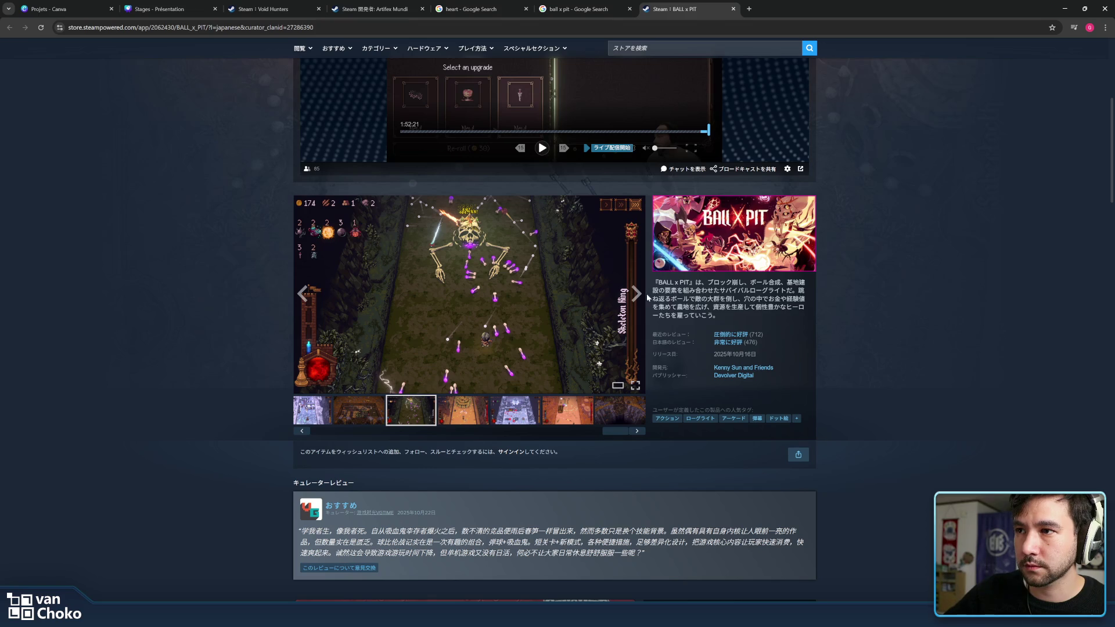
Step through the gameplay screenshots, wrapping past the launch trailer to the jungle stage
click(641, 297)
click(640, 297)
click(640, 298)
click(640, 297)
click(640, 297)
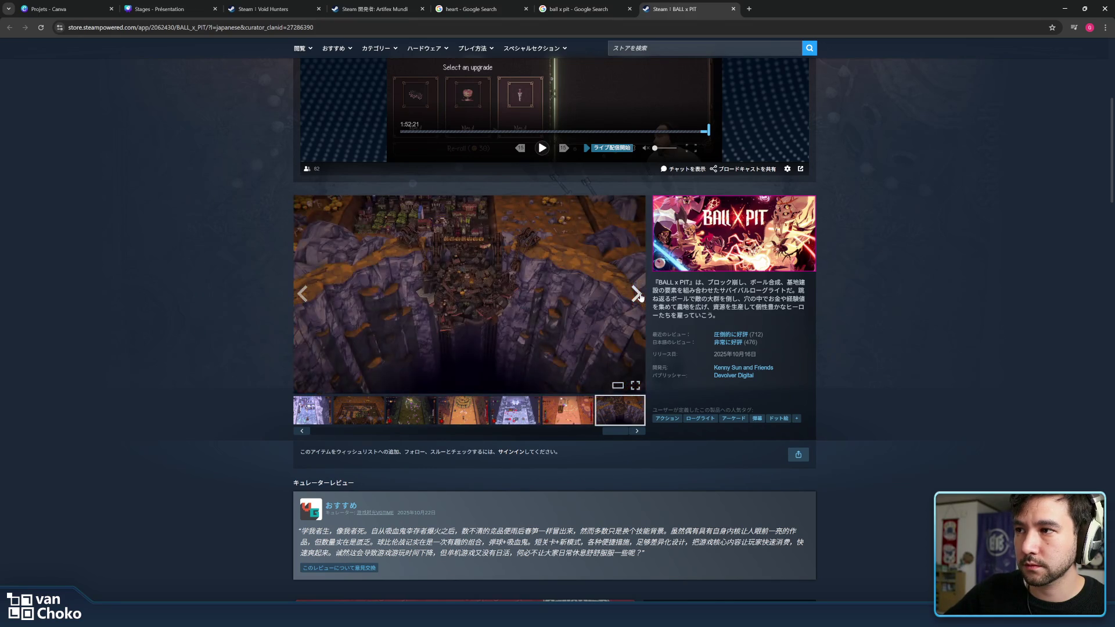
click(640, 298)
click(641, 297)
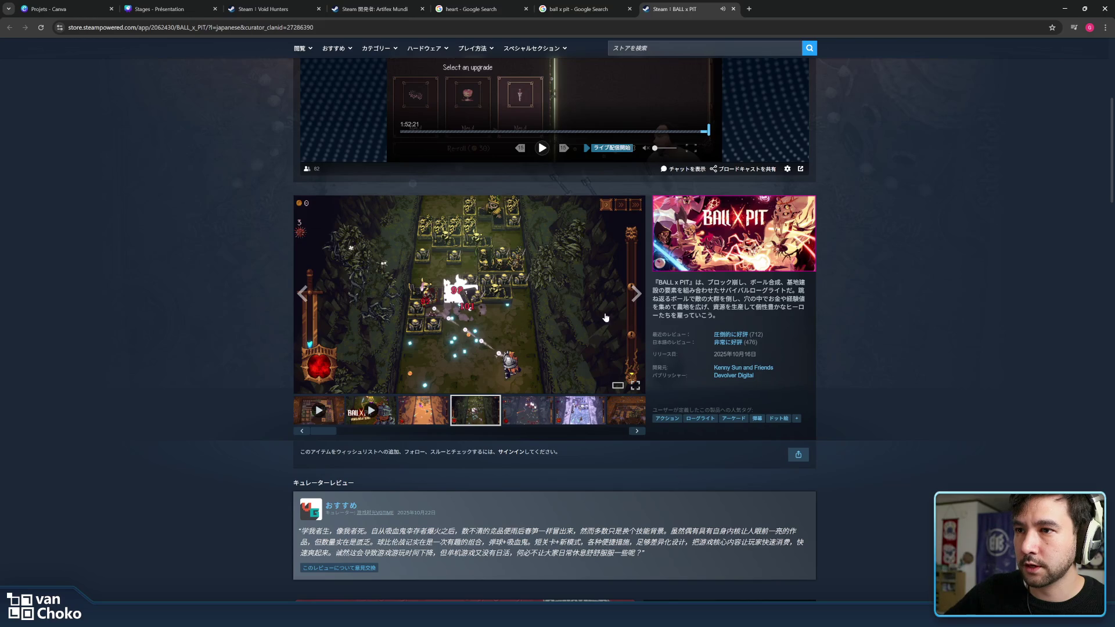
scroll(672, 396, down, 6)
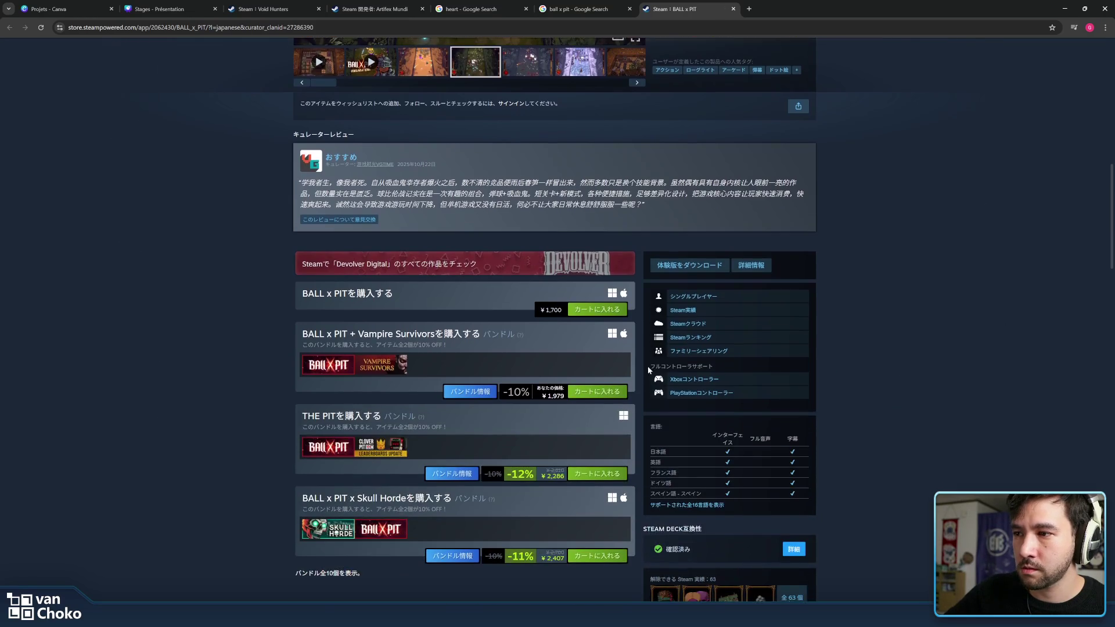
Drag the Steam : BALL x PIT tab ahead of the search tabs, then minimise Chrome
scroll(635, 394, down, 2)
scroll(636, 390, up, 3)
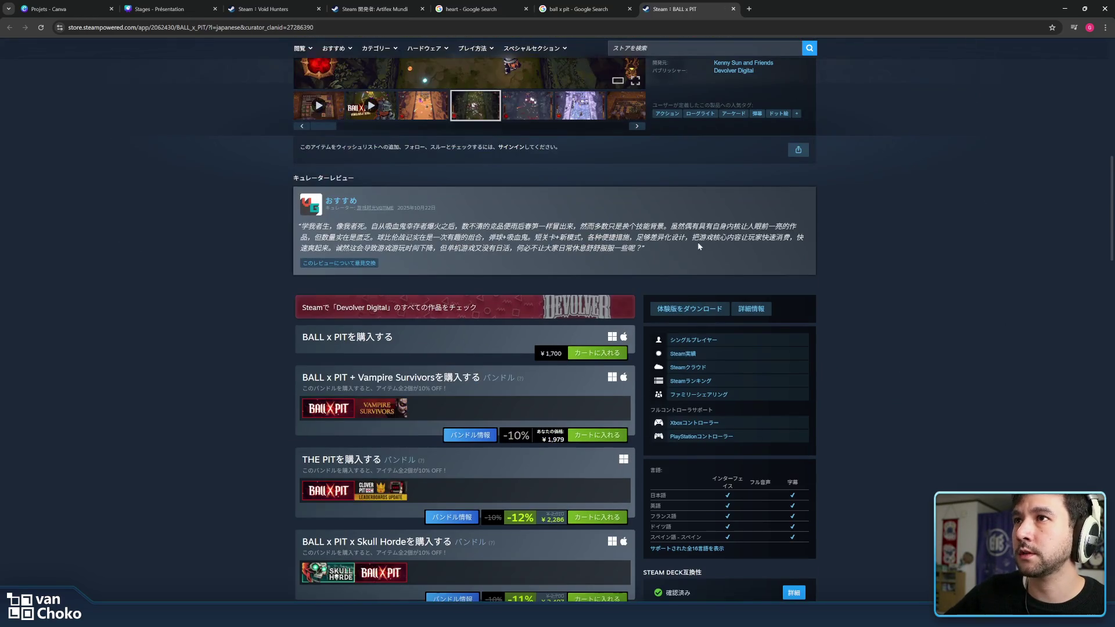
mouse_move(702, 7)
mouse_down()
mouse_move(441, 8)
mouse_move(494, 8)
mouse_up()
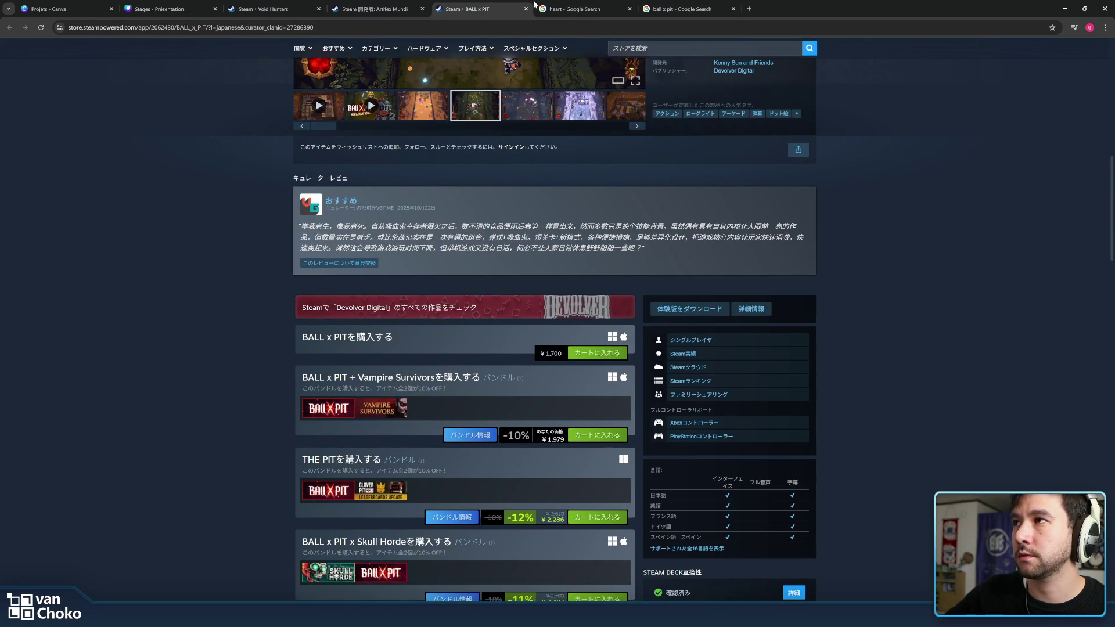
scroll(876, 301, down, 2)
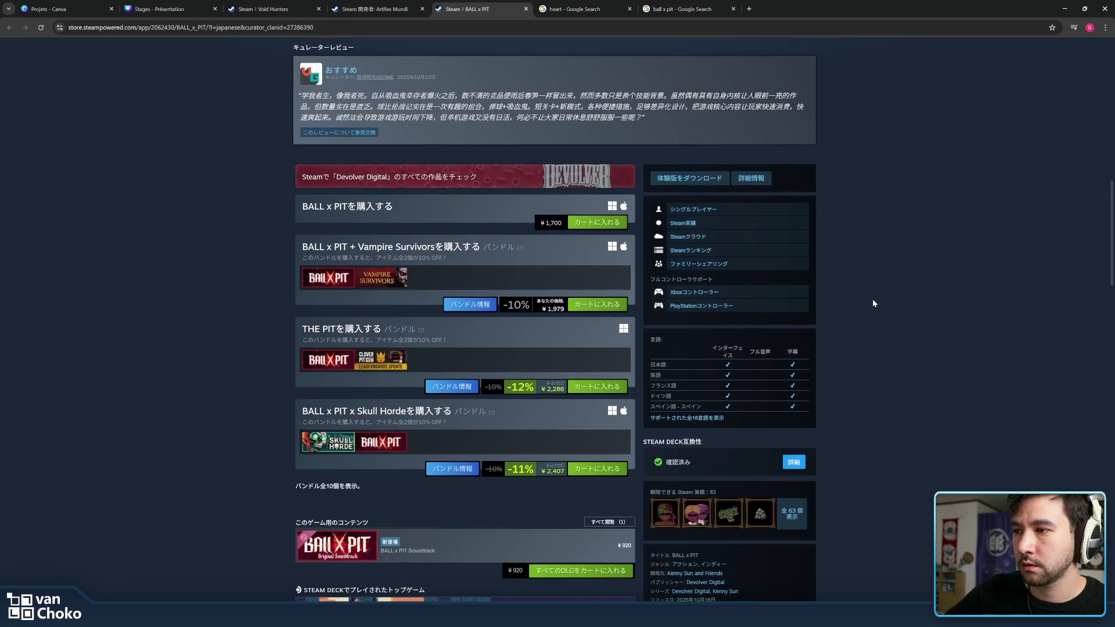
scroll(874, 300, up, 3)
scroll(872, 301, up, 7)
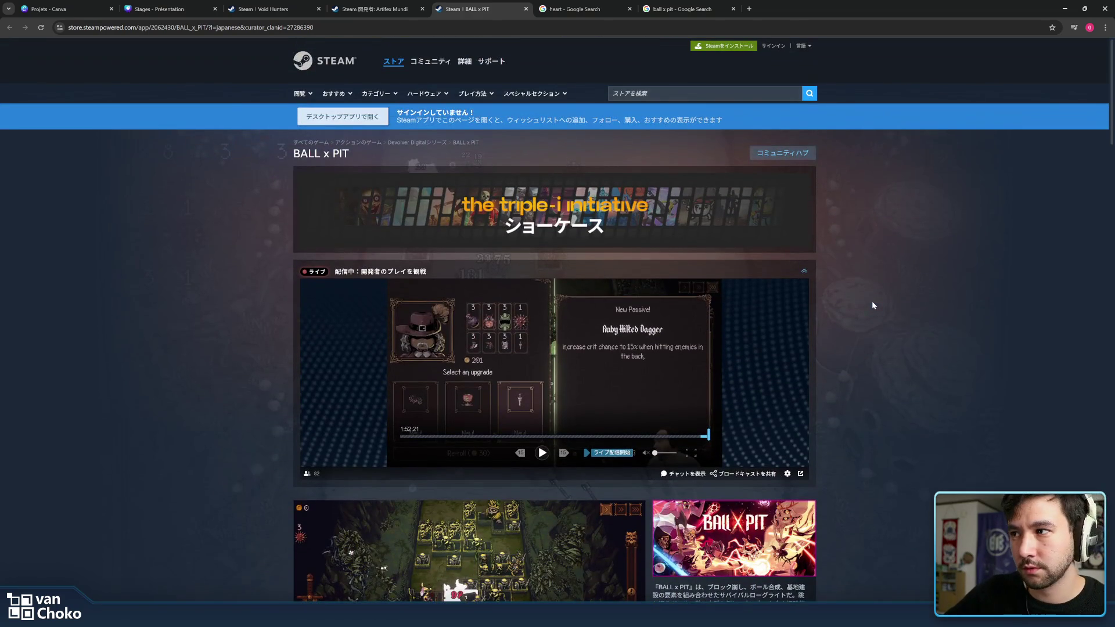
scroll(604, 290, down, 3)
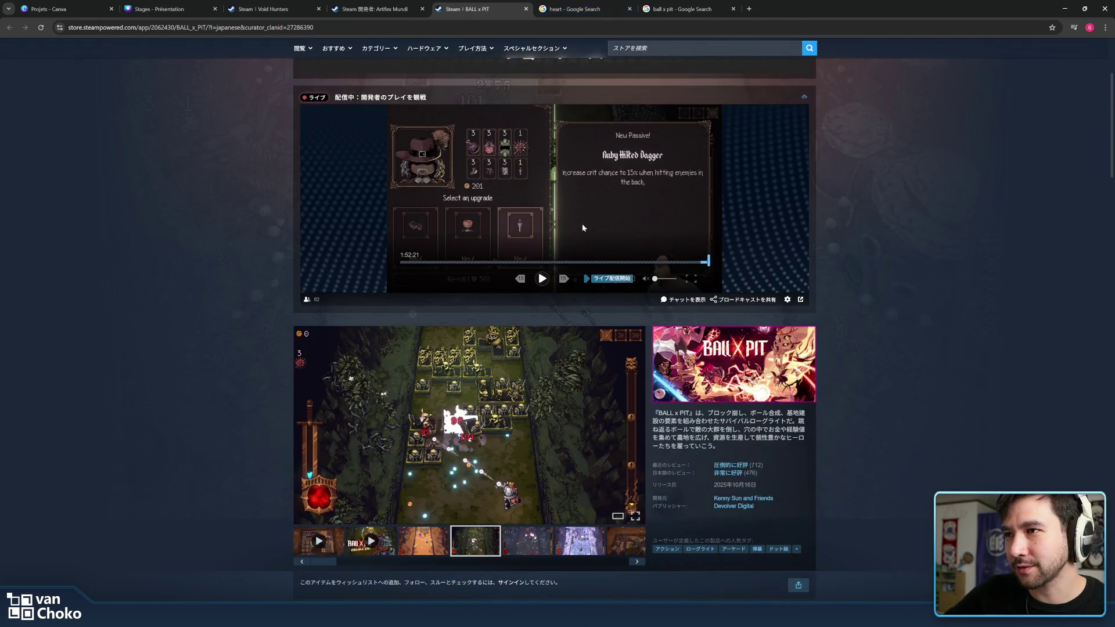
scroll(563, 263, down, 2)
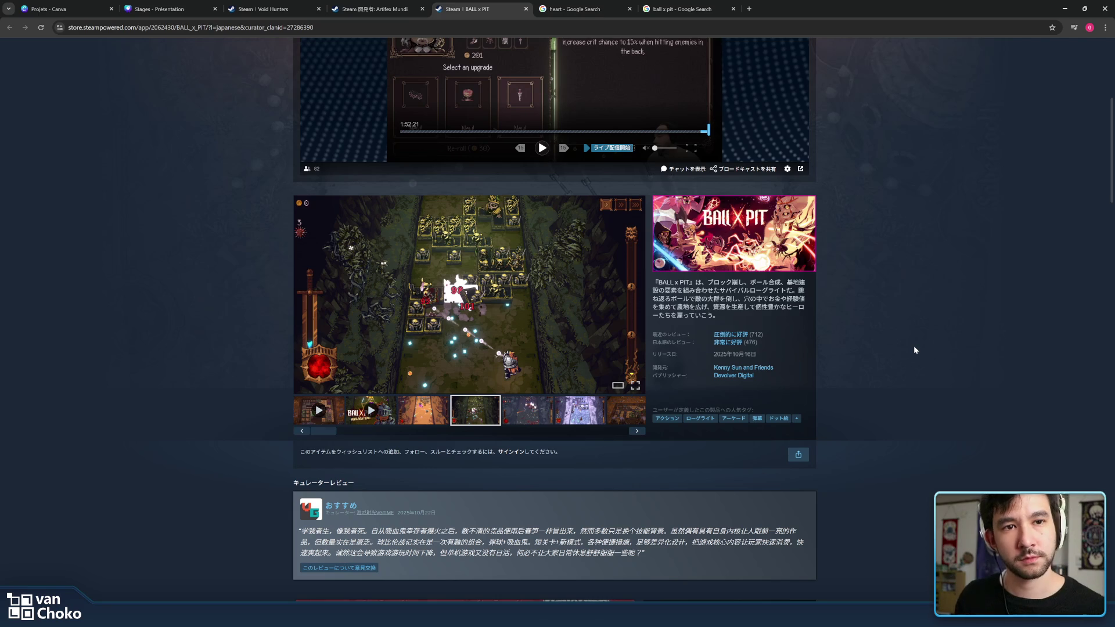
click(1065, 8)
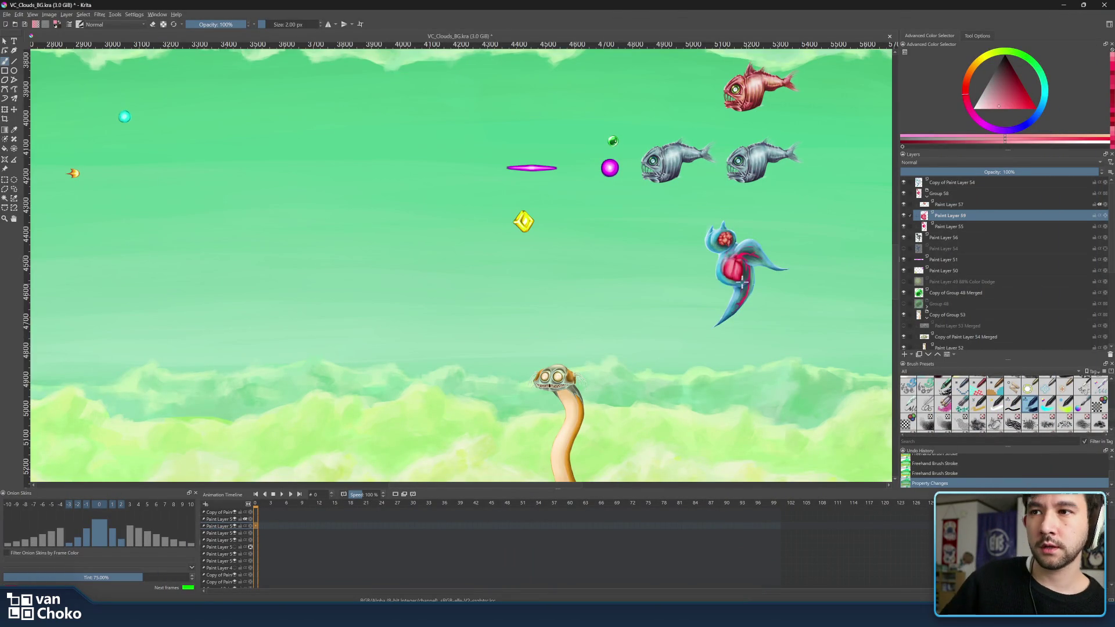
Zoom onto the creature's head and heart and sample its pink-red as the paint colour
scroll(754, 285, up, 10)
drag(734, 219, 697, 291)
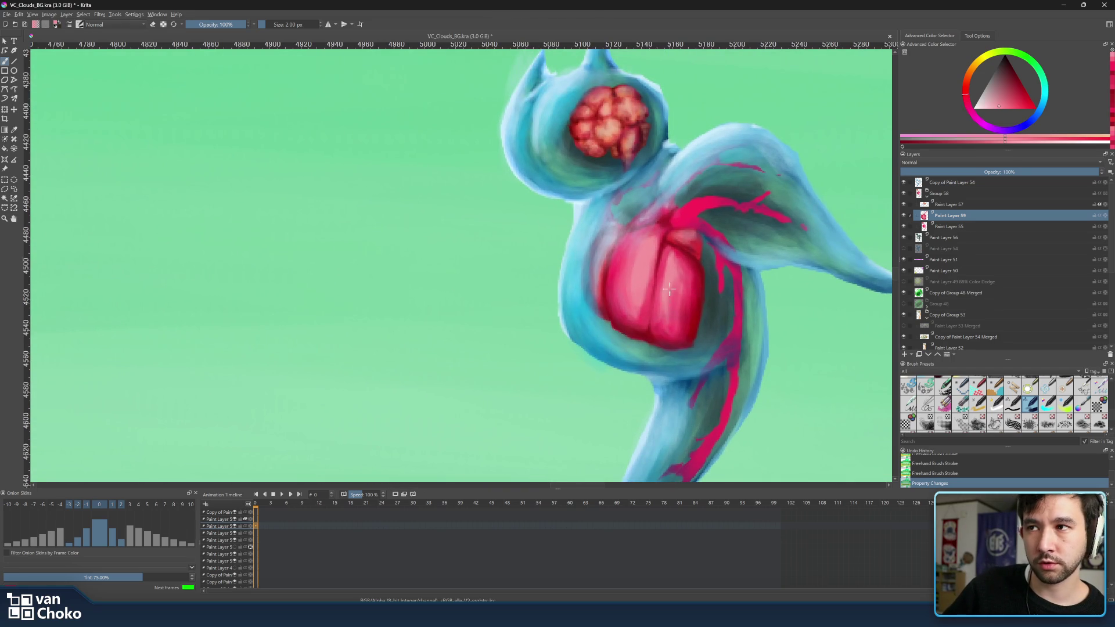
scroll(668, 295, up, 1)
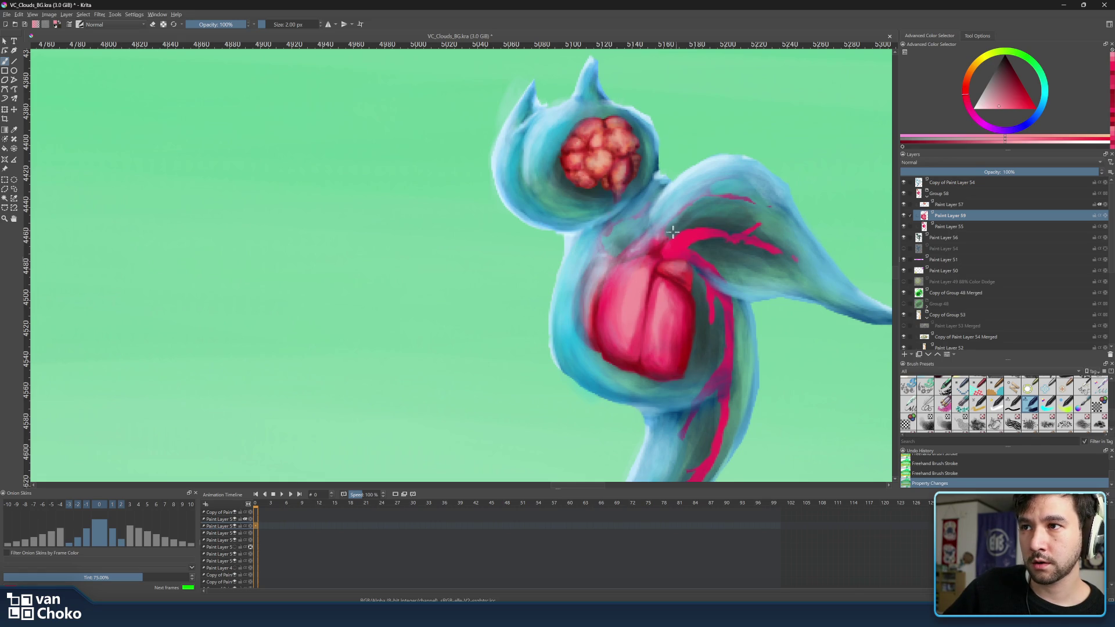
ctrl+click(680, 262)
drag(683, 259, 659, 269)
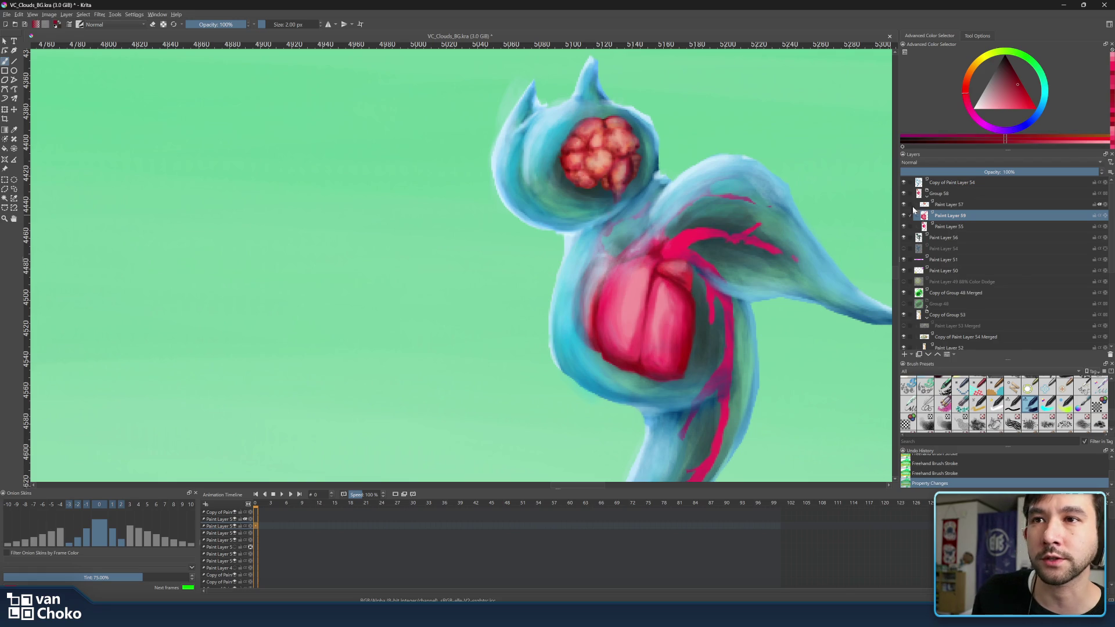
Hide Copy of Paint Layer 54, sample a darker vessel red, and set the brush to 7 px
click(904, 183)
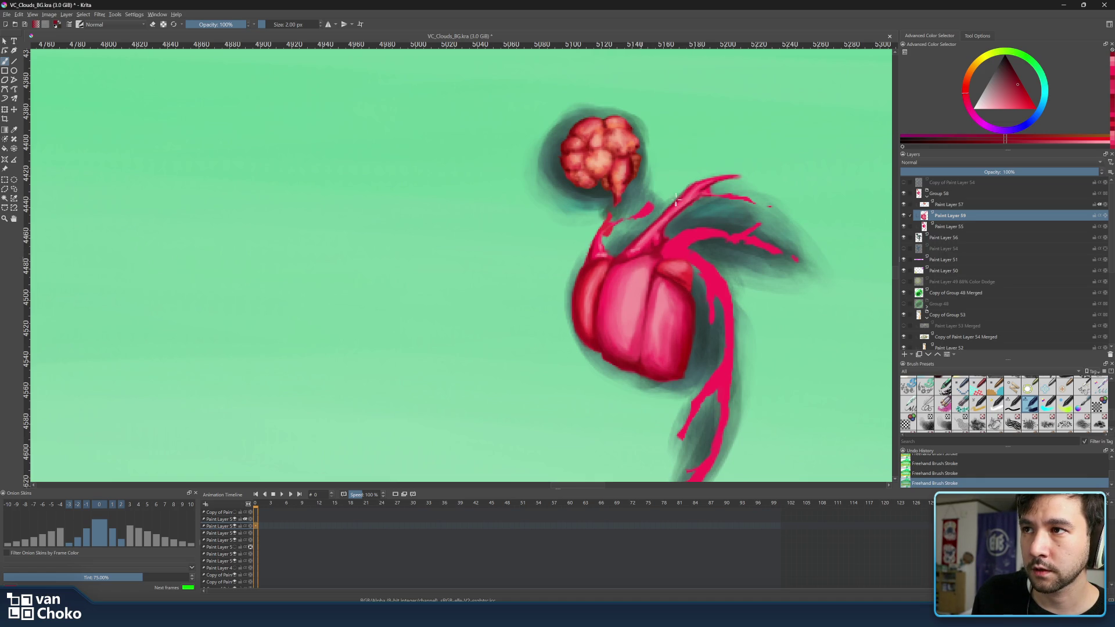
key(e)
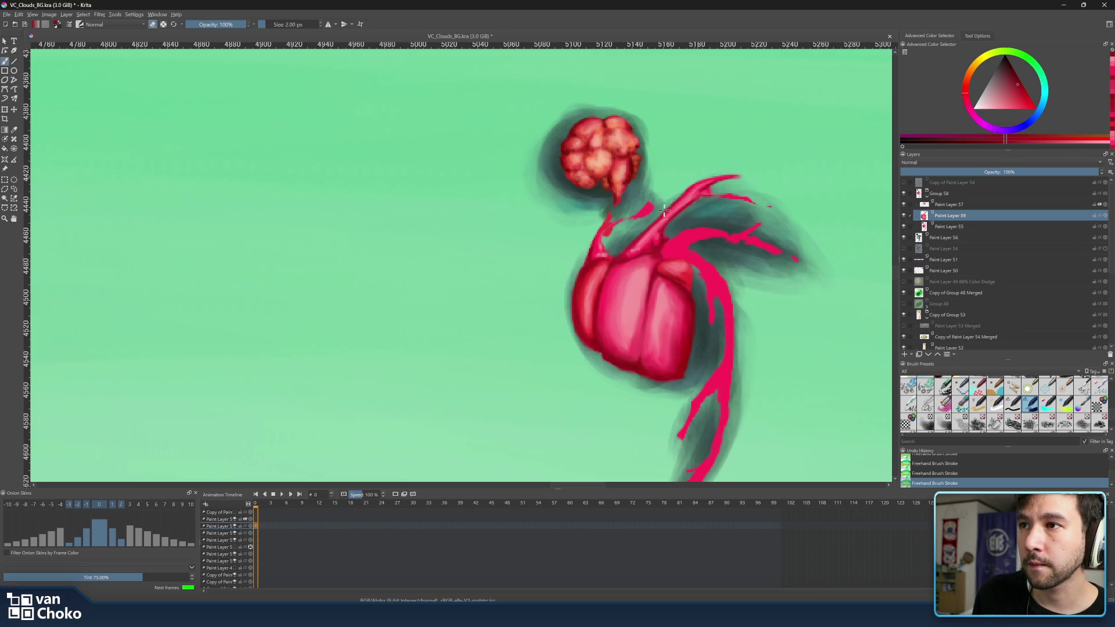
key(e)
ctrl+click(657, 252)
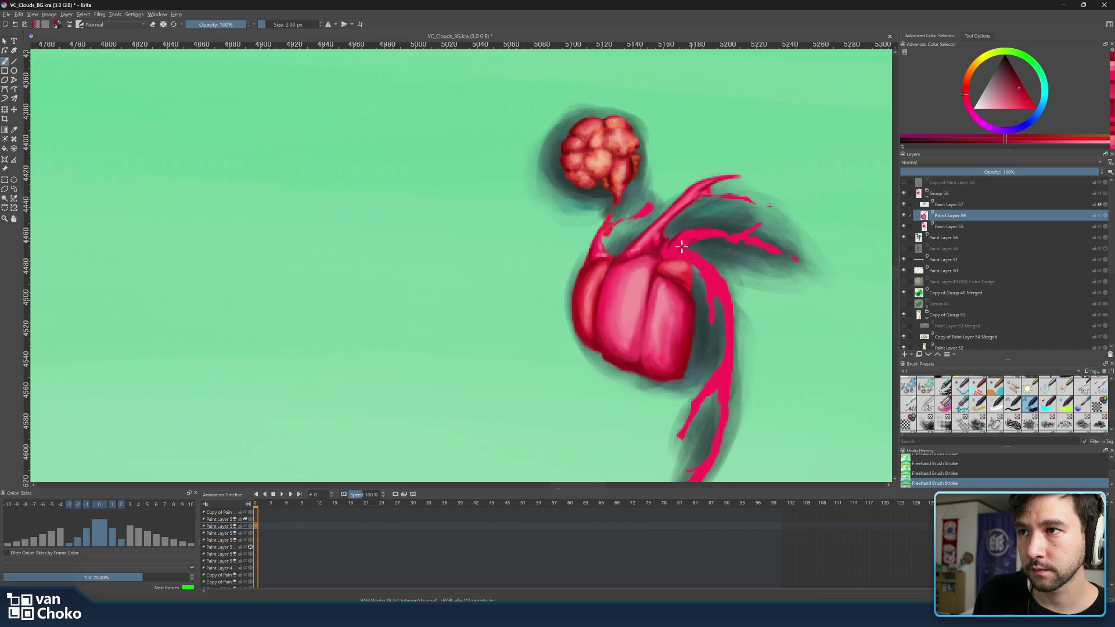
key(bracketright)
key(bracketright)
key(bracketright)
Shrink the brush to about 3 px for the finer vessel branches
key(bracketleft)
key(bracketleft)
key(bracketleft)
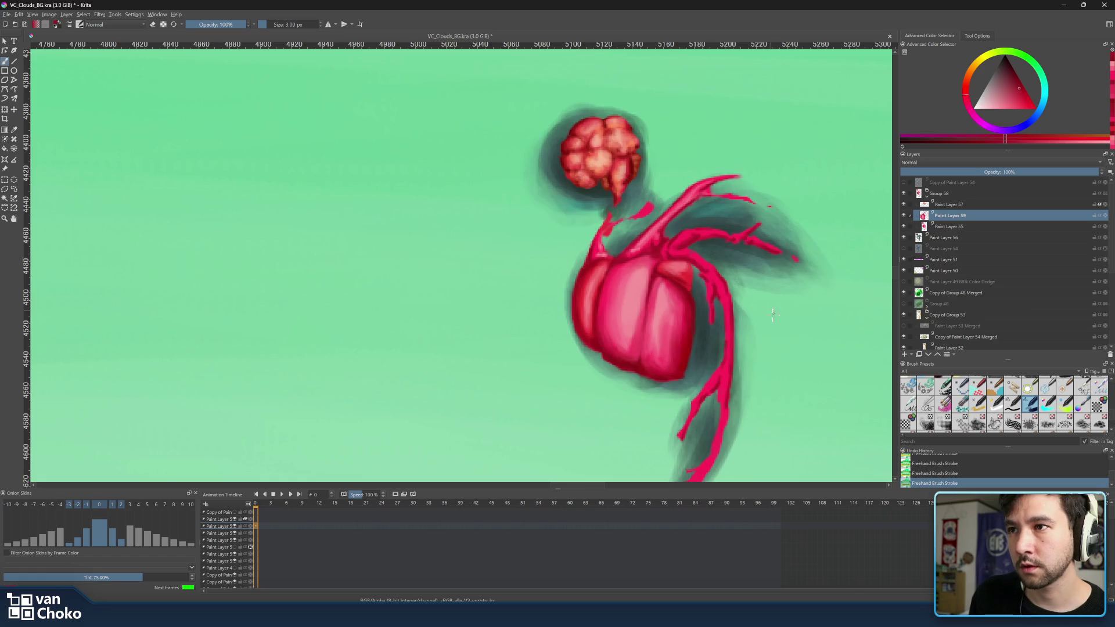
Zoom out, turn Copy of Paint Layer 54 back on, and save with Ctrl+S
scroll(770, 324, down, 3)
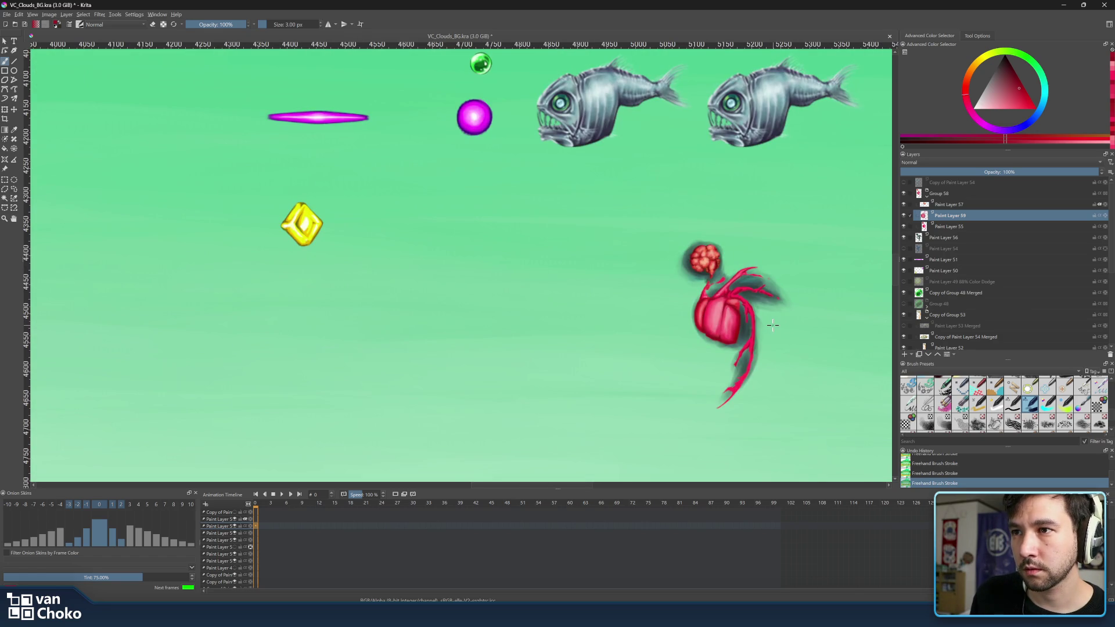
scroll(772, 324, down, 2)
click(904, 182)
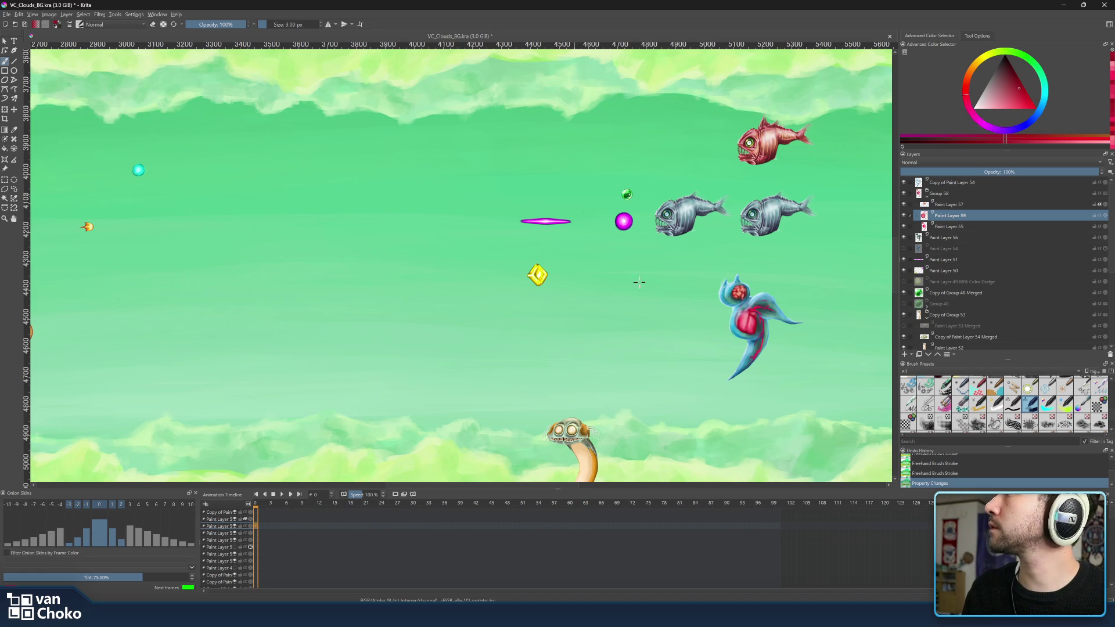
drag(685, 160, 686, 150)
key(ctrl+s)
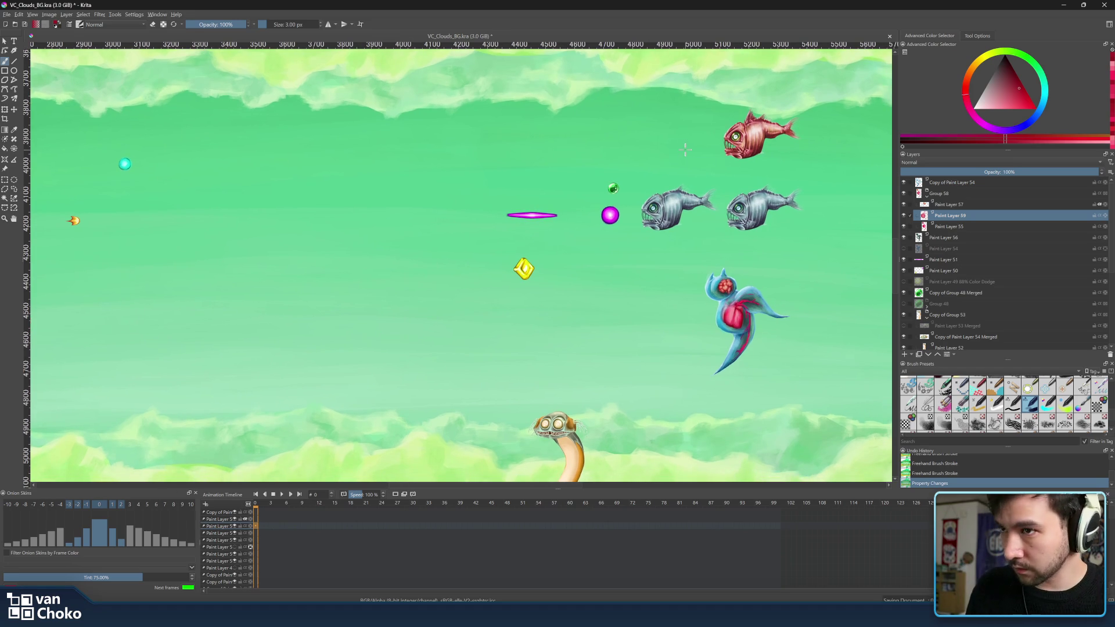